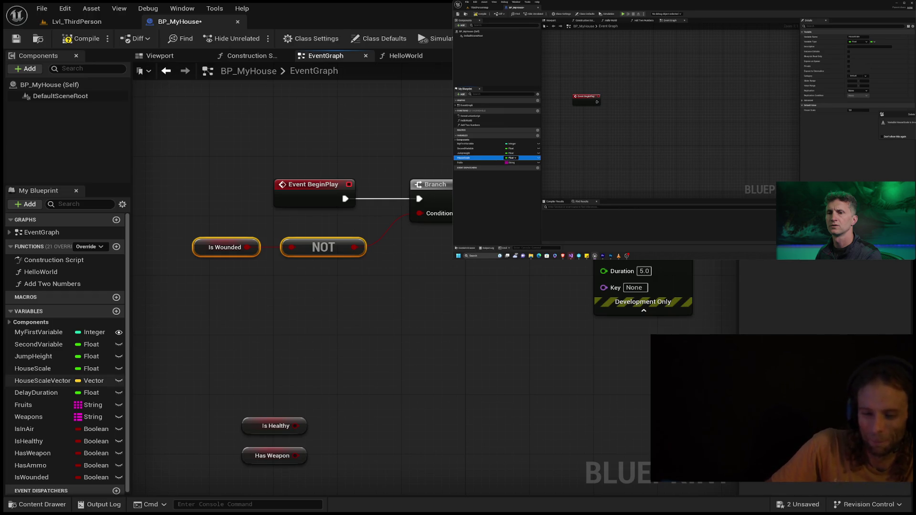
- Delete the IsWounded, HasAmmo and HasWeapon variables along with their graph nodes
left_click(42, 431)
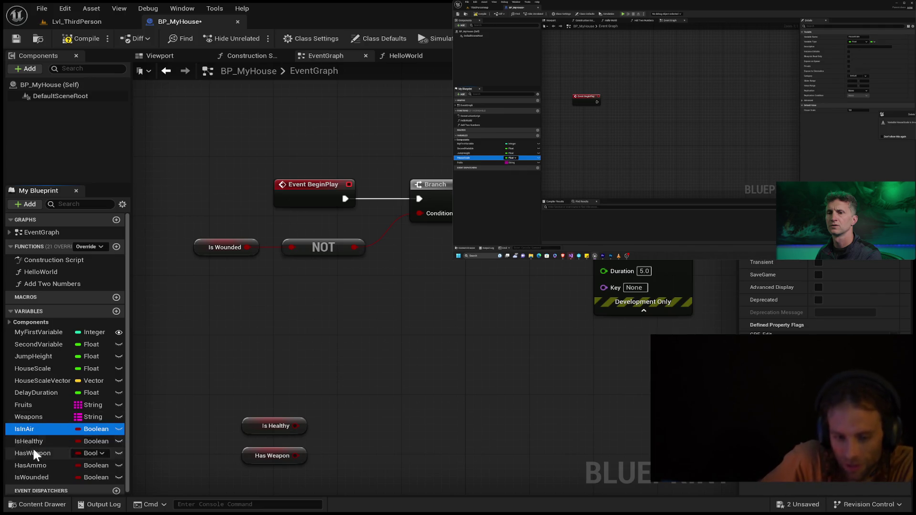
left_click(39, 413)
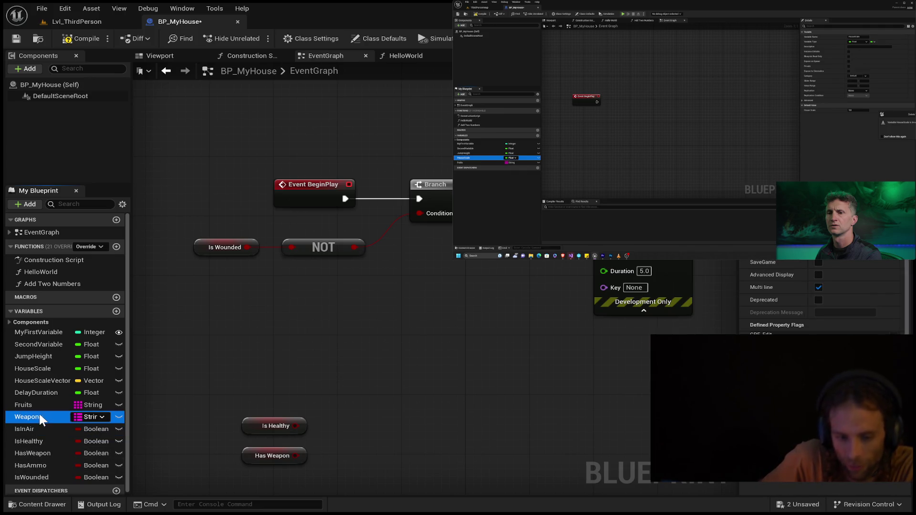
left_click(36, 475)
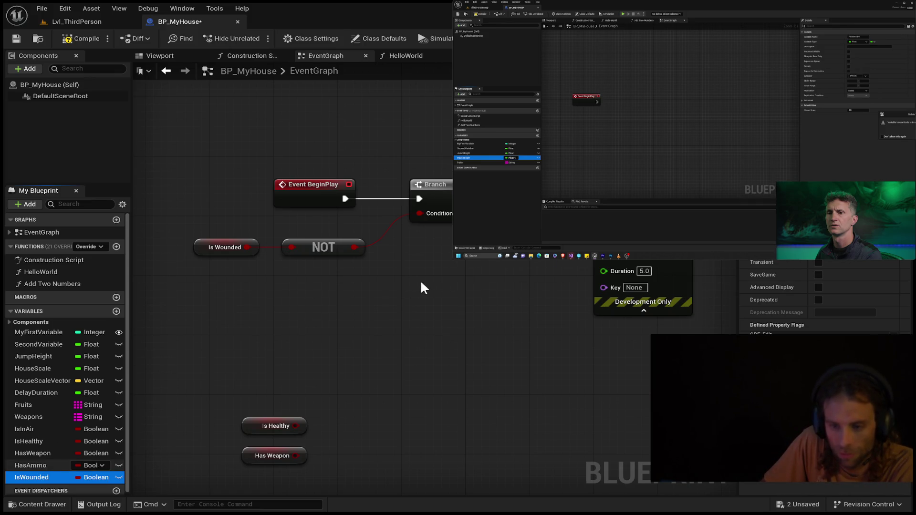
key("Delete")
left_click(44, 466)
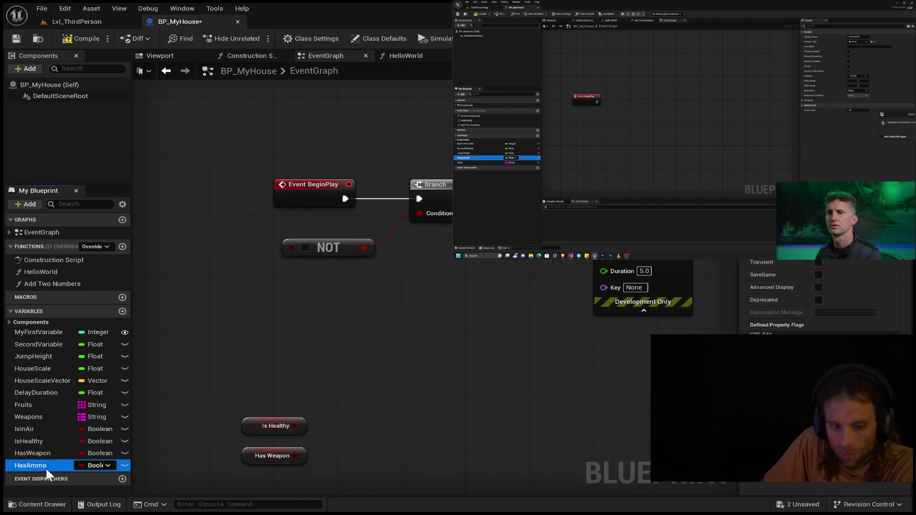
key("Delete")
left_click(48, 455)
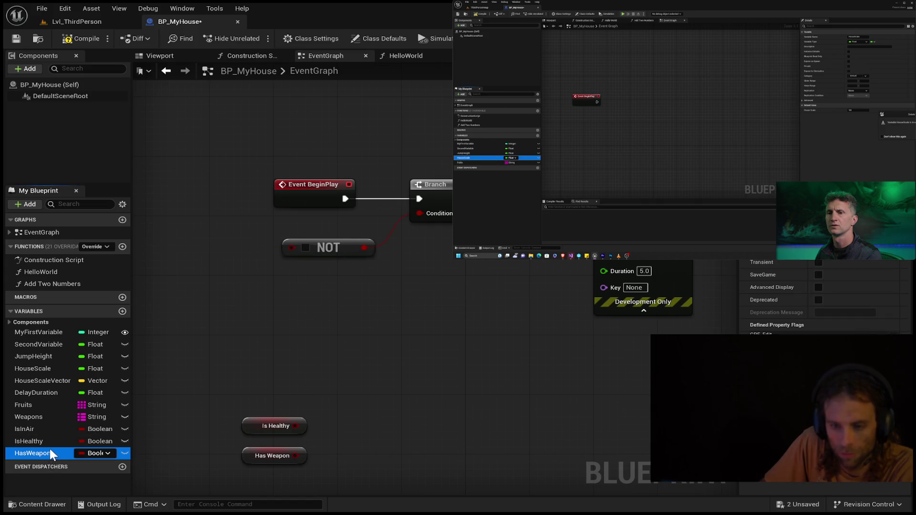
key("Delete")
- Delete the IsHealthy and IsInAir variables and the NOT node
left_click(47, 441)
key("Delete")
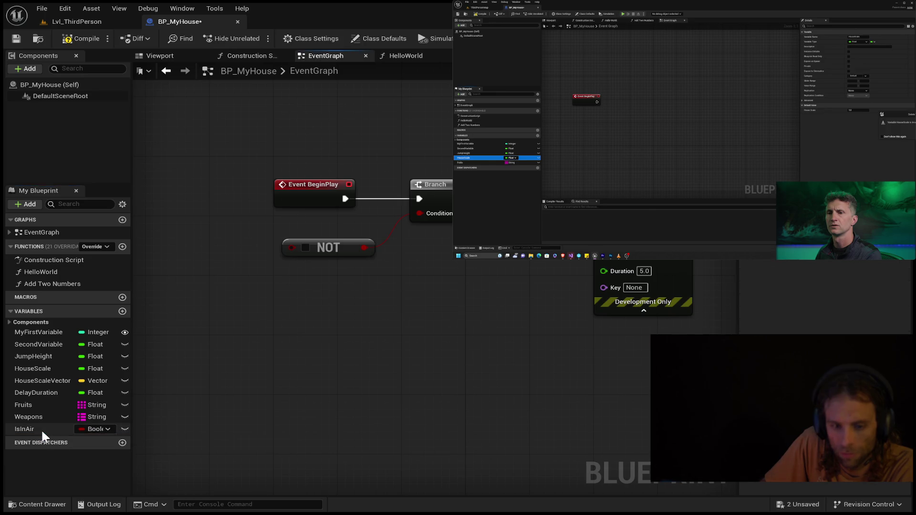
left_click(41, 428)
key("Delete")
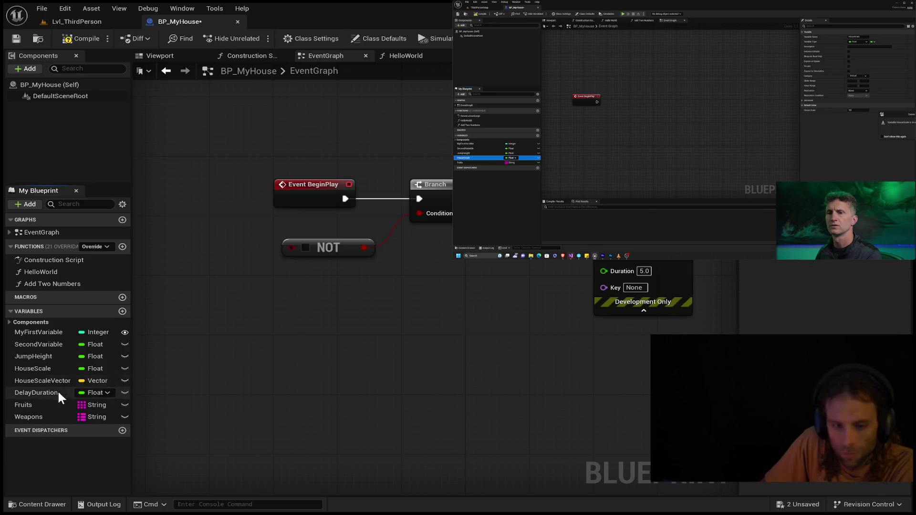
left_click(328, 248)
key("Delete")
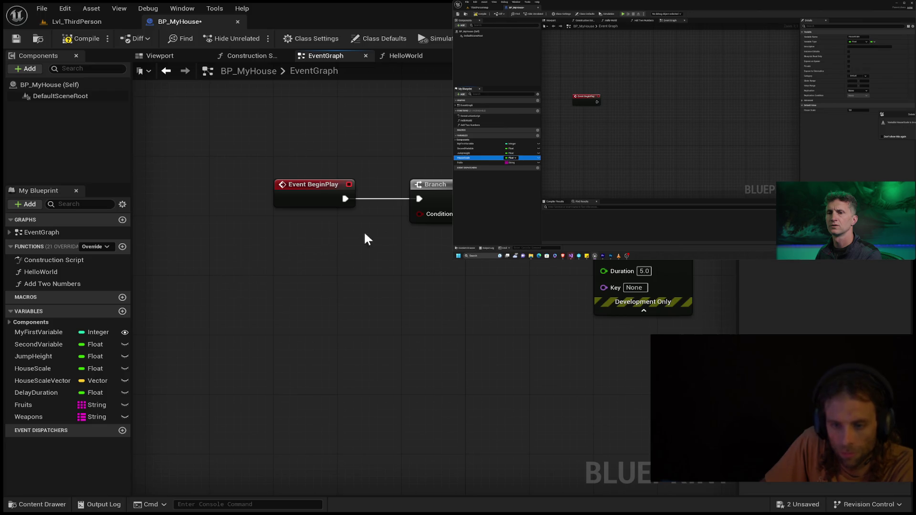
- Unhook Event BeginPlay from the Branch, move it left, and delete DelayDuration
left_click(343, 199, "alt")
left_click_drag(323, 184, 193, 213)
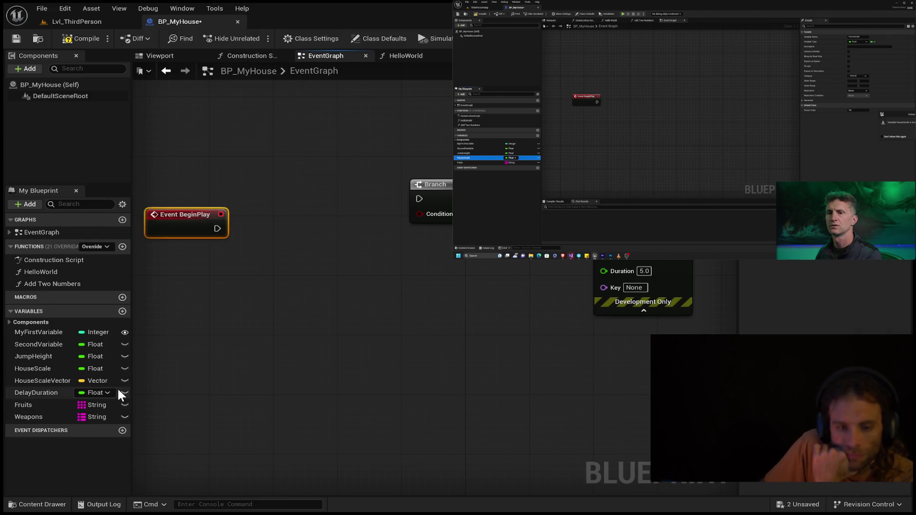
left_click(48, 390)
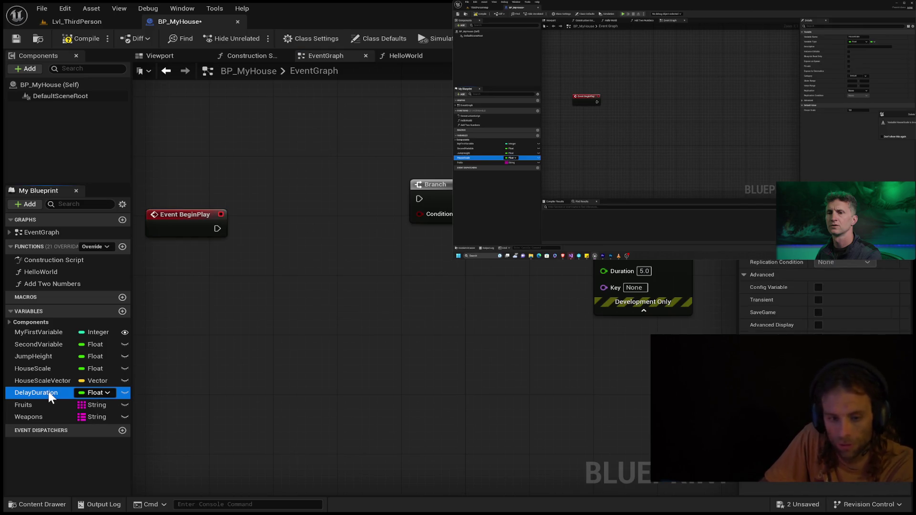
key("Delete")
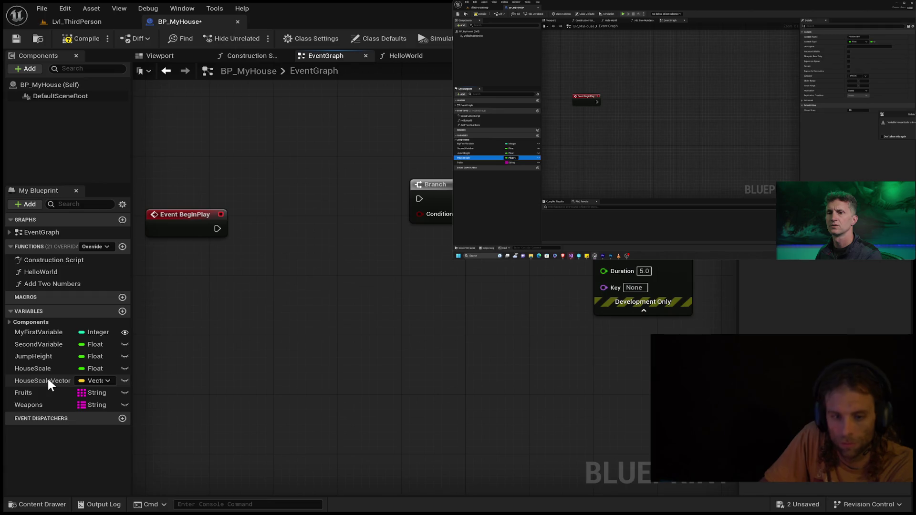
- Delete the HouseScaleVector and Weapons variables
left_click(48, 384)
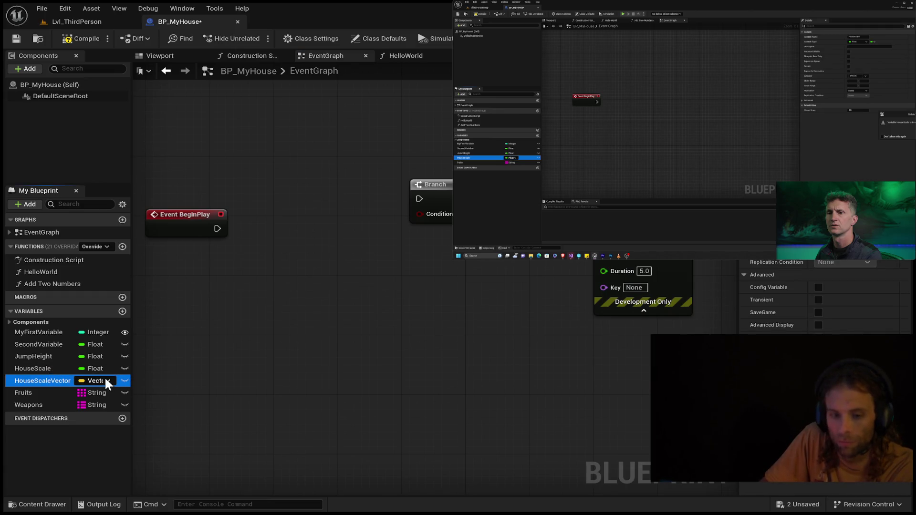
key("Delete")
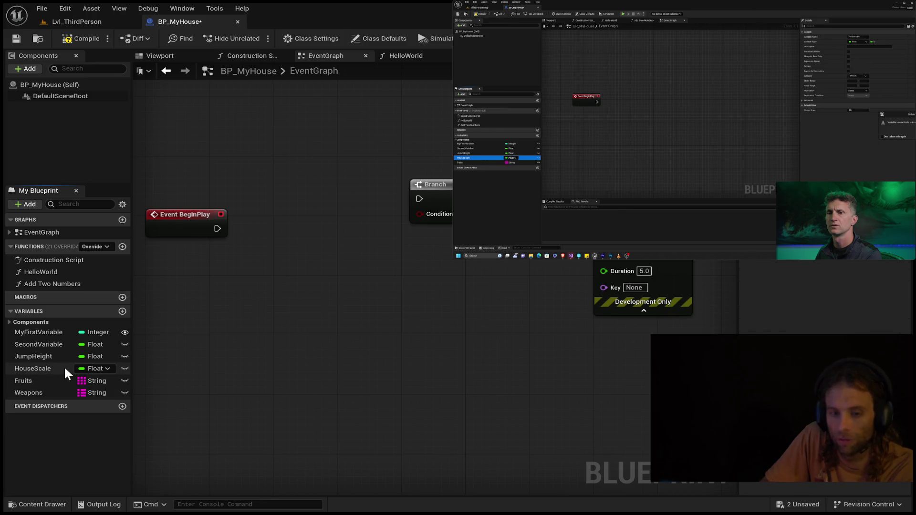
left_click(71, 397)
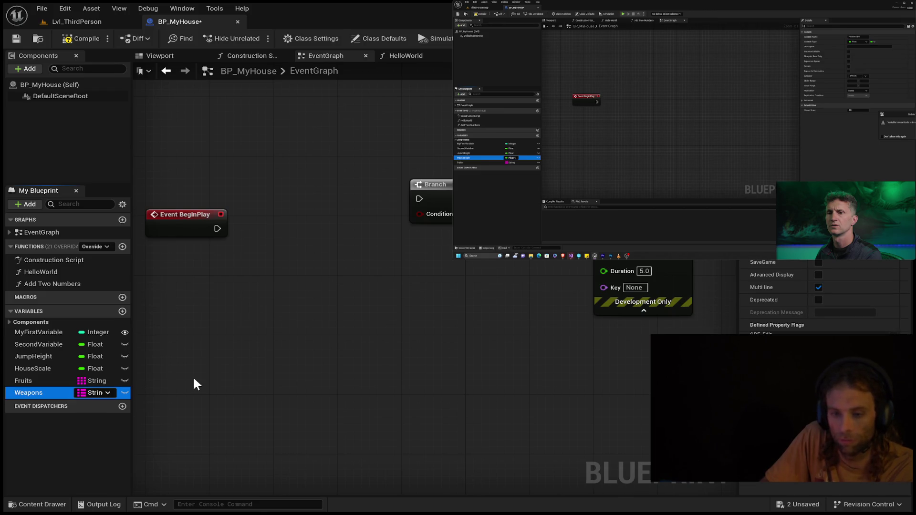
key("Delete")
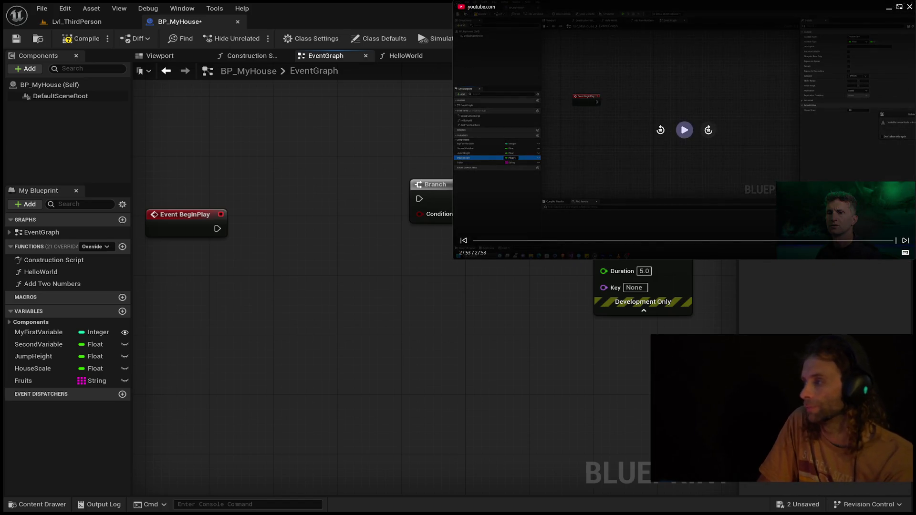
- Play the tutorial video and move the lone Event BeginPlay node higher in the graph
left_click(680, 135)
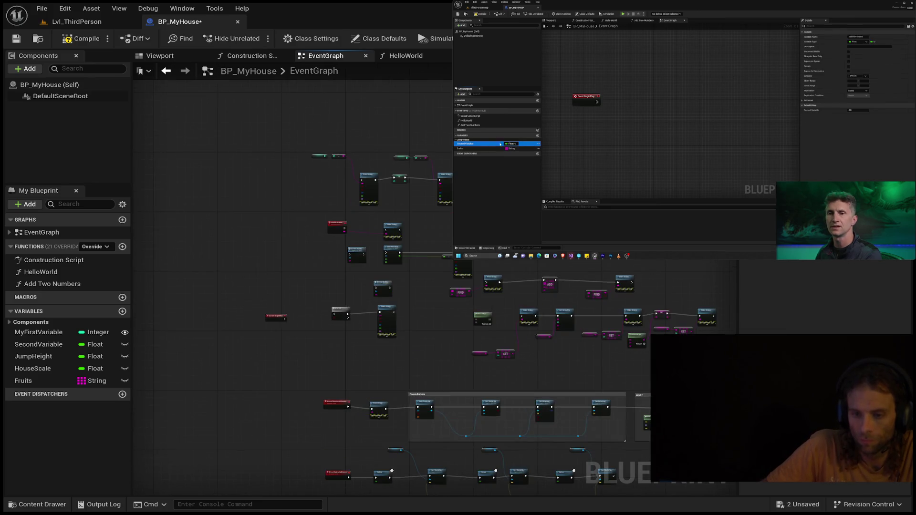
mouse_move(286, 287)
left_mouse_down()
mouse_move(245, 338)
mouse_move(270, 305)
left_mouse_up()
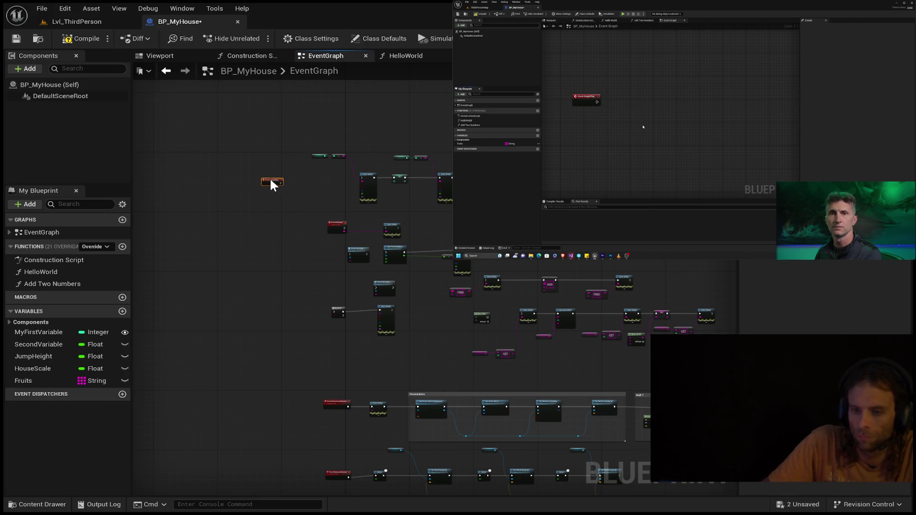
left_click_drag(271, 180, 270, 167)
scroll(270, 167, "down", 3)
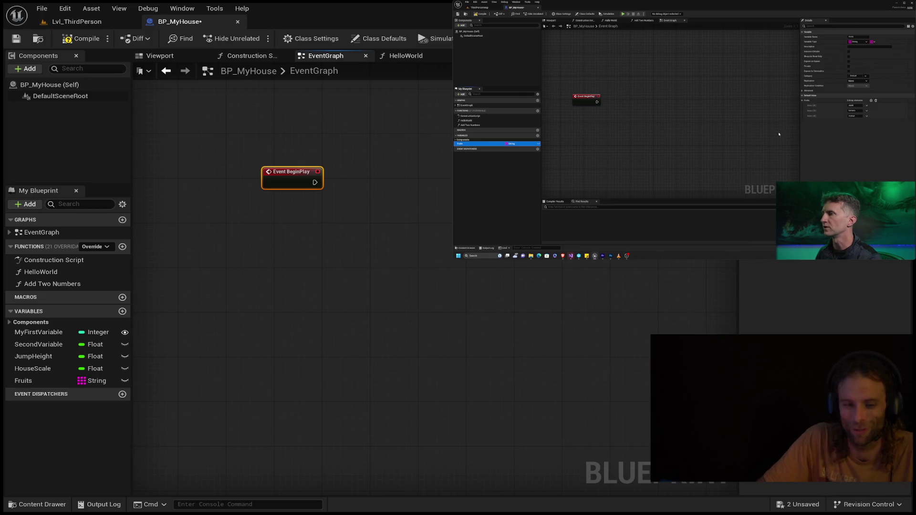
mouse_move(857, 136)
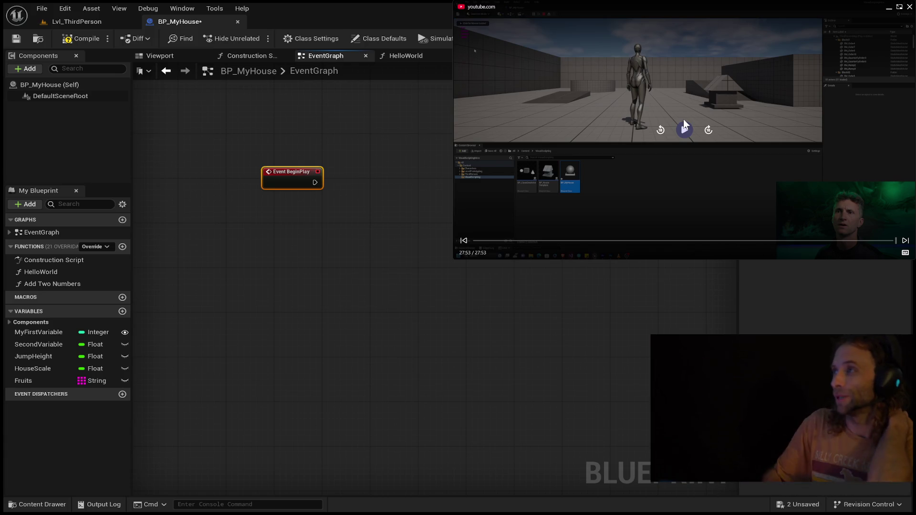
left_click(684, 123)
left_click(684, 121)
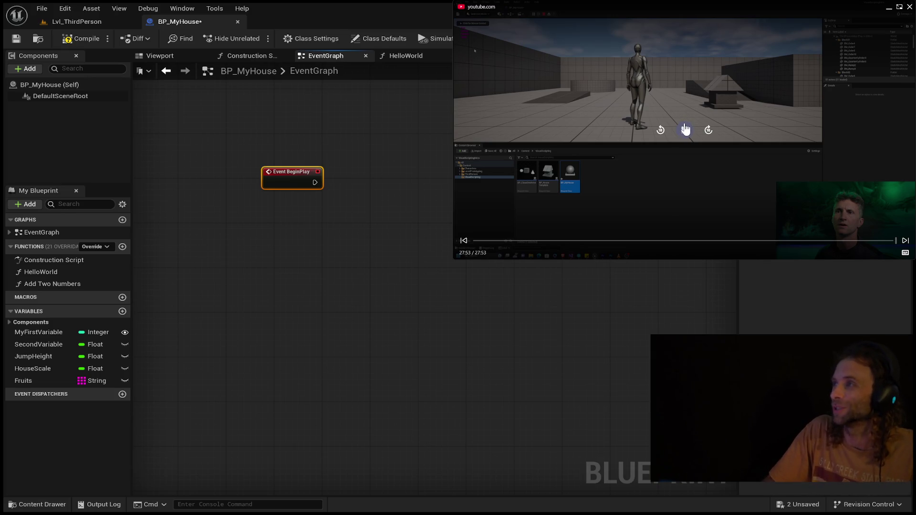
left_click(687, 131)
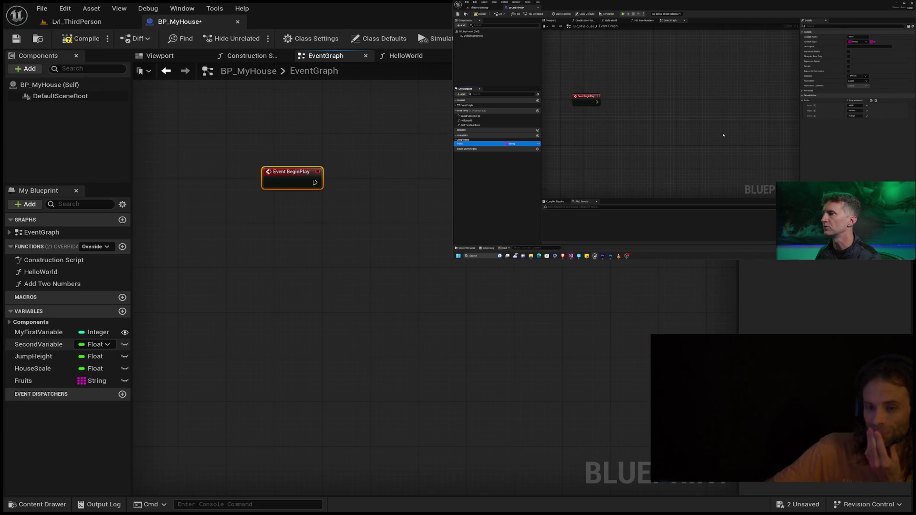
- Select HouseScale, then Fruits, to show the Fruits string variable's details
left_click(34, 368)
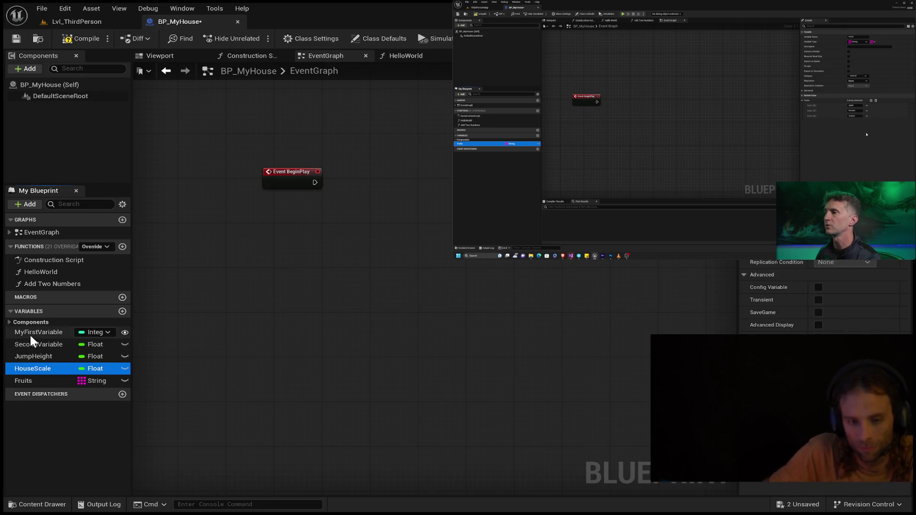
left_click(45, 381)
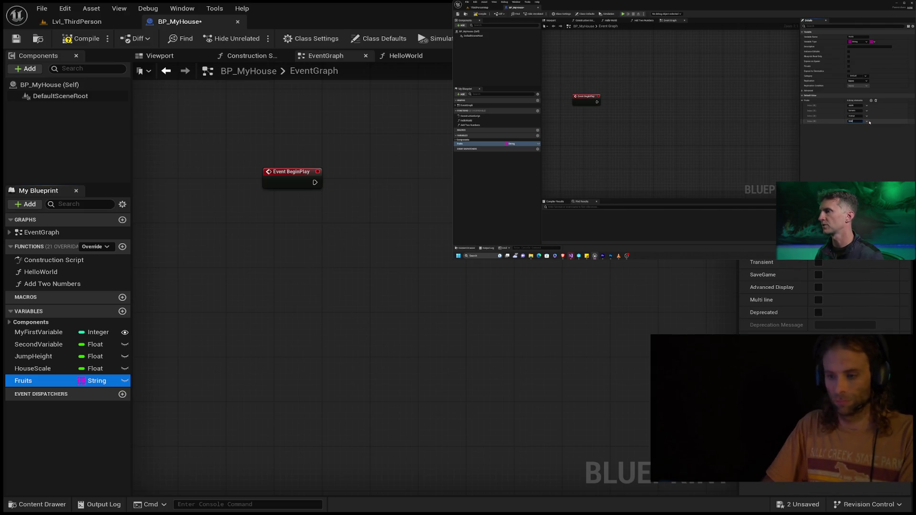
key("alt+Tab")
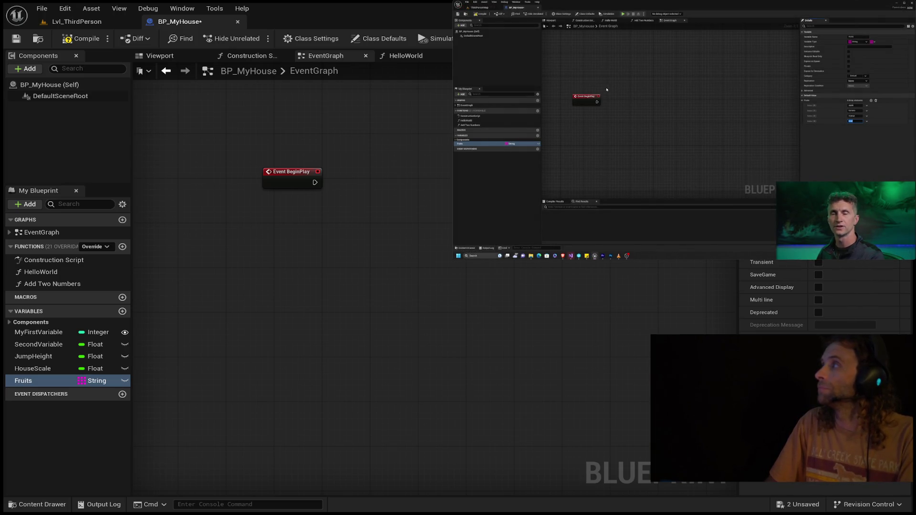
mouse_move(674, 4)
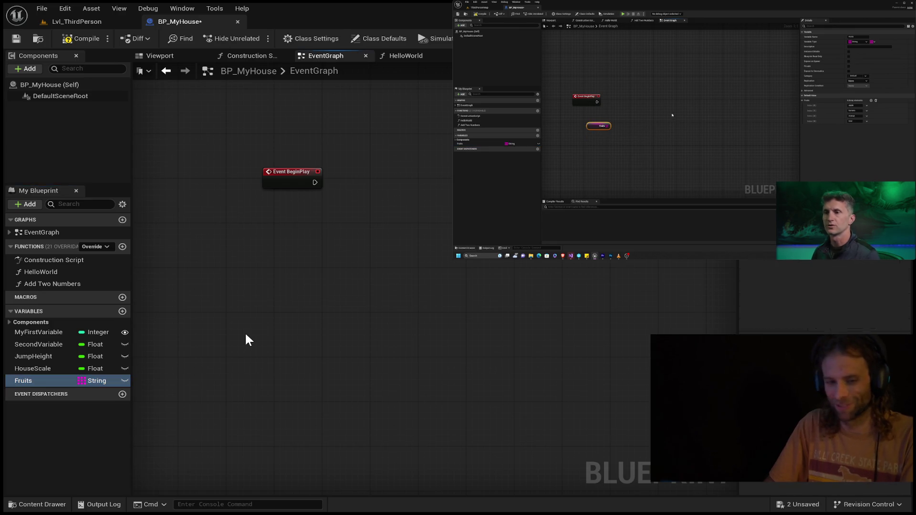
- Add a Fruits getter wired into a GET (copy) node reading index 0
mouse_move(269, 355)
left_mouse_down()
mouse_move(297, 248)
mouse_move(299, 268)
mouse_move(332, 265)
left_mouse_up()
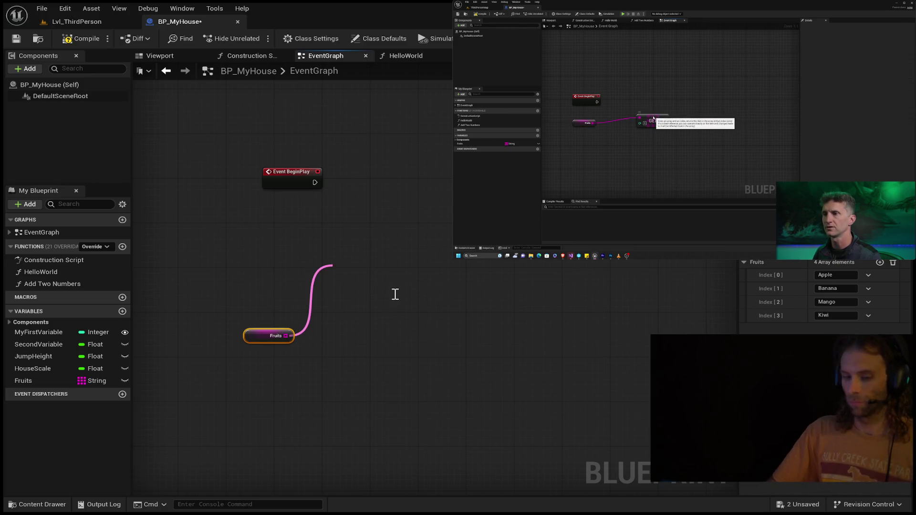
left_click(393, 291)
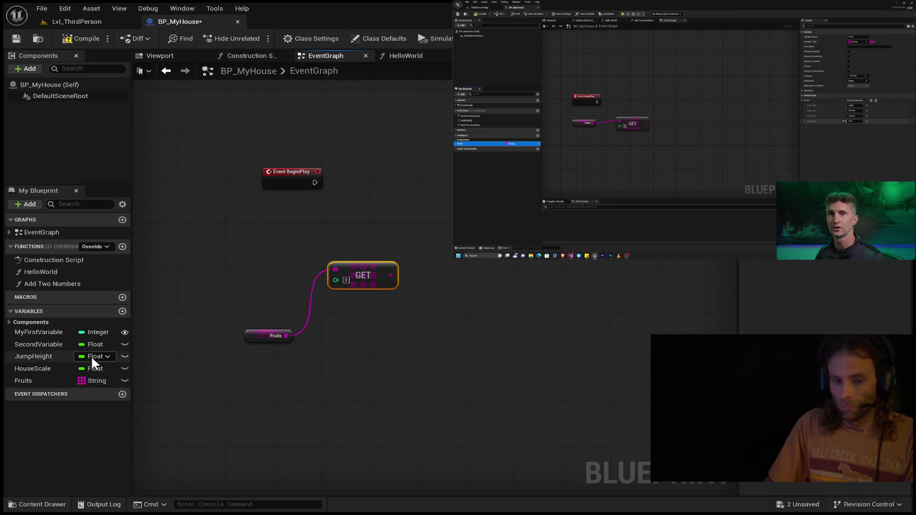
left_click(56, 379)
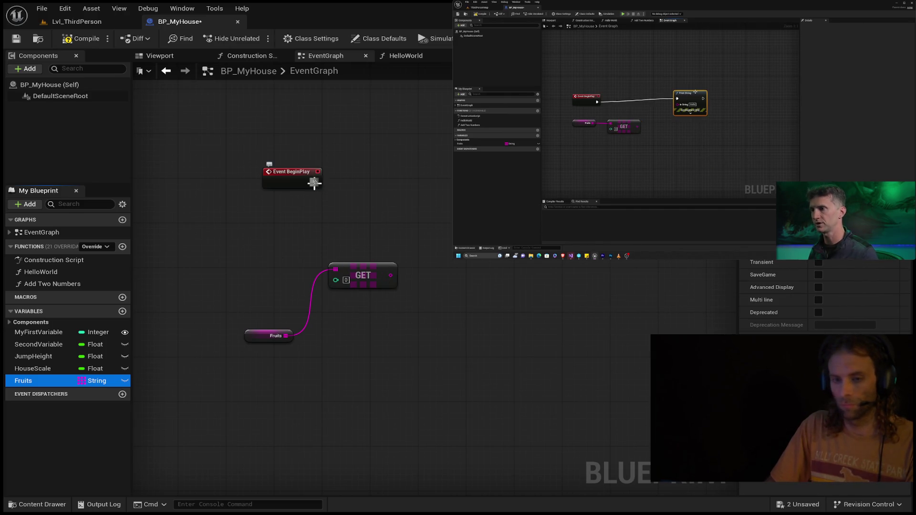
- Add a Print String node after Event BeginPlay and expand its advanced options
left_click_drag(314, 182, 501, 187)
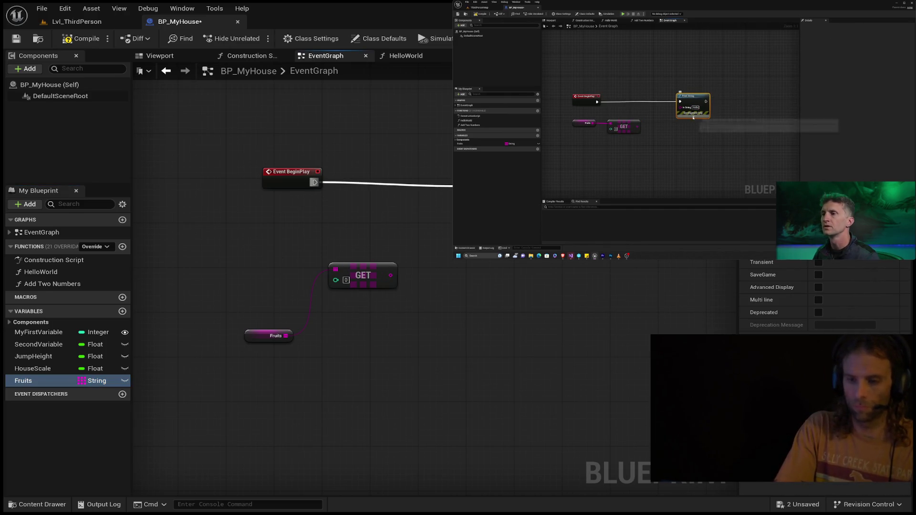
key("Return")
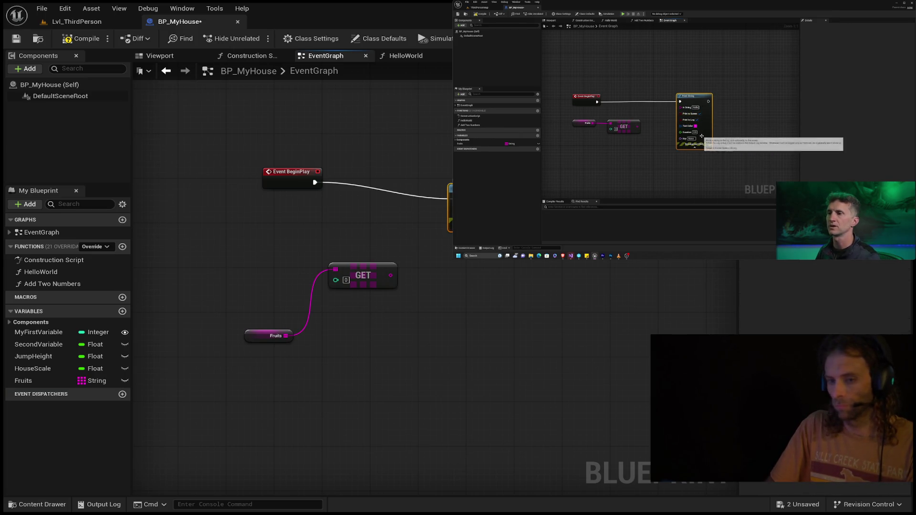
left_click(486, 228)
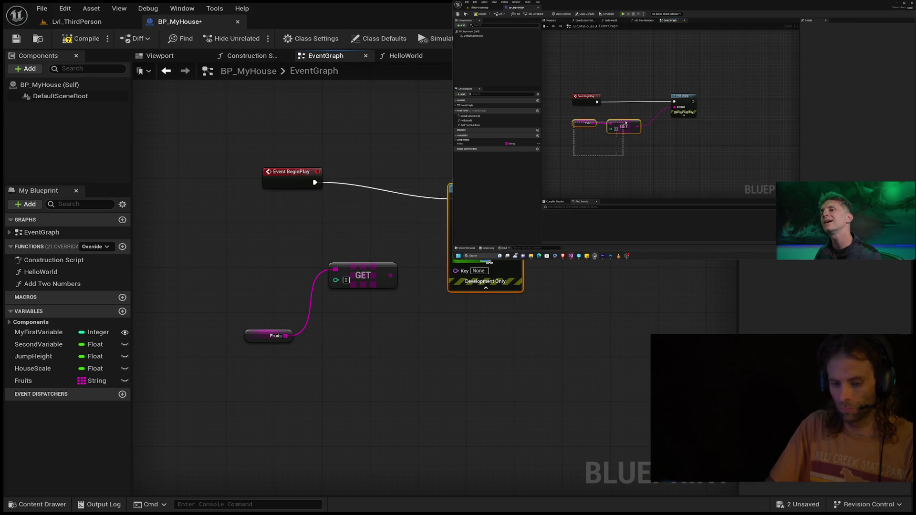
left_click(554, 282)
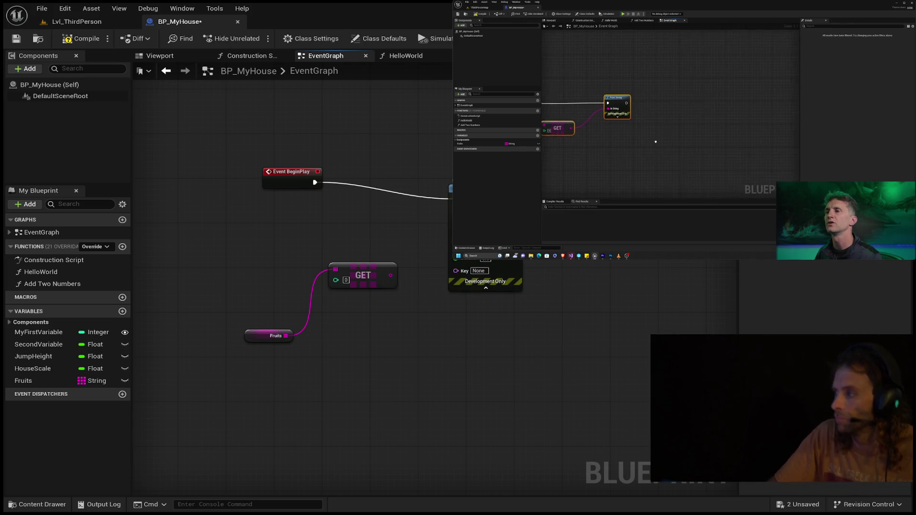
left_click(485, 281)
- Straighten the wire and connect GET's output to Print String's In String
key("q")
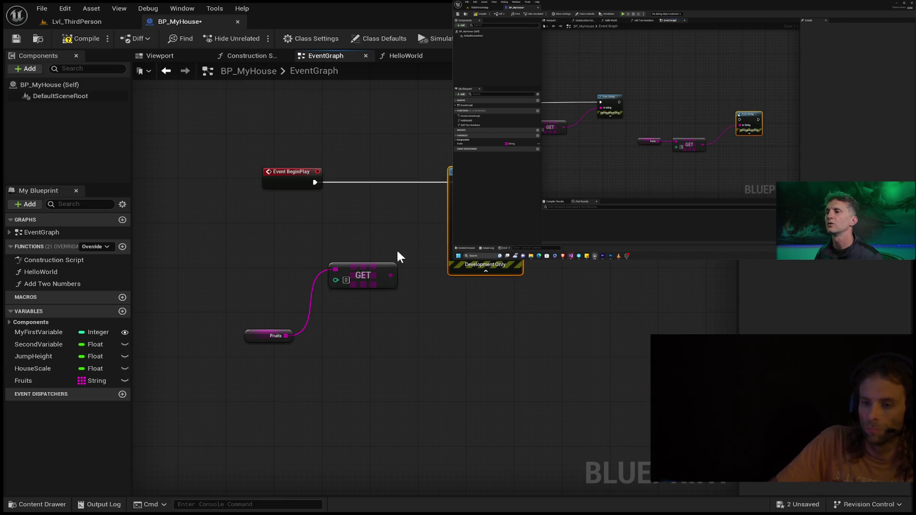
mouse_move(390, 275)
left_mouse_down()
mouse_move(421, 229)
mouse_move(452, 252)
mouse_move(449, 193)
left_mouse_up()
left_click(386, 238)
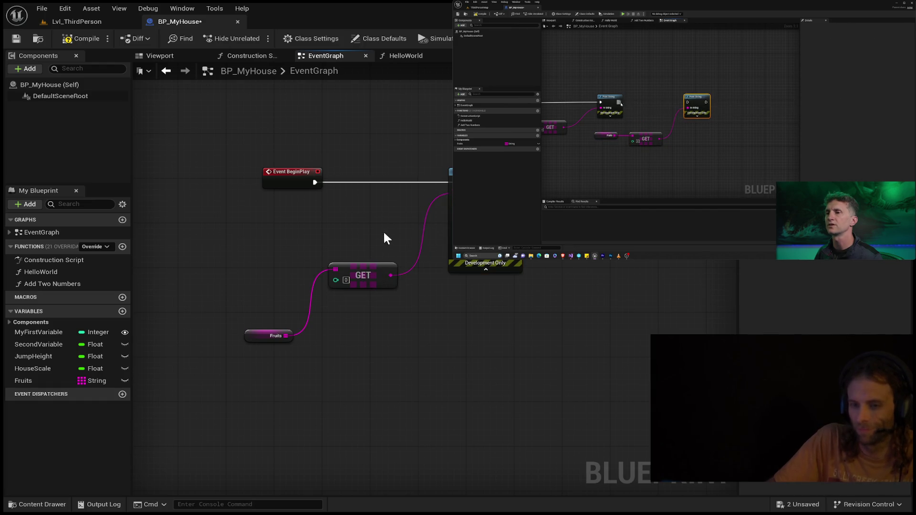
- Move the Fruits and GET nodes up and shift Event BeginPlay left
left_click_drag(292, 307, 196, 376)
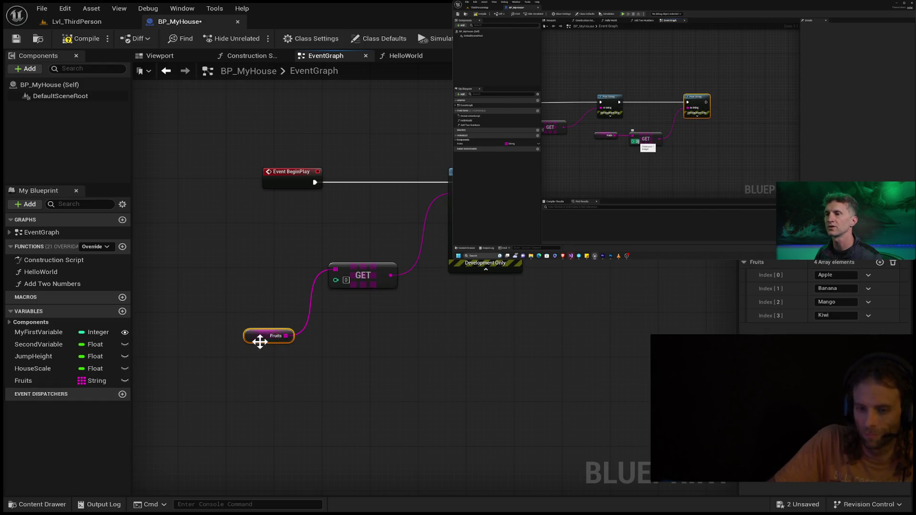
mouse_move(259, 341)
left_mouse_down()
mouse_move(276, 282)
mouse_move(273, 210)
mouse_move(301, 230)
left_mouse_up()
left_click(360, 268)
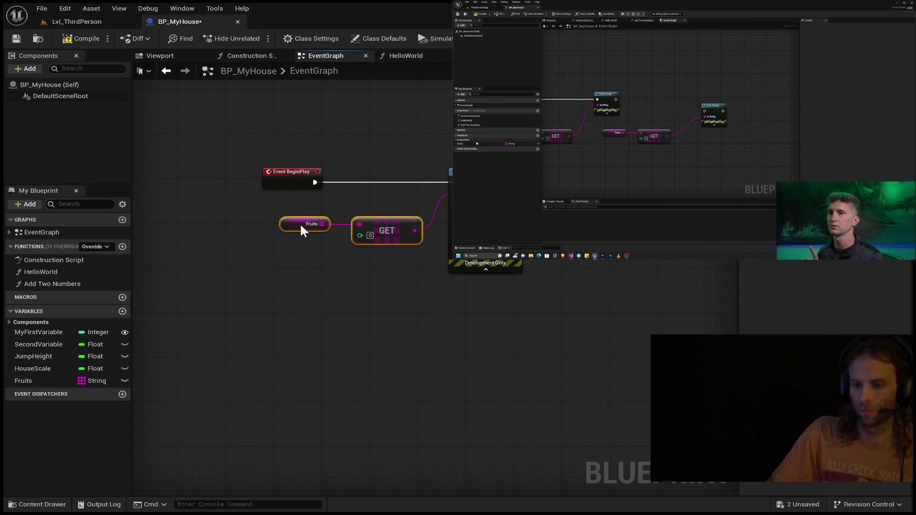
left_click_drag(280, 178, 187, 178)
mouse_move(279, 137)
left_mouse_down()
mouse_move(564, 337)
mouse_move(546, 335)
left_mouse_up()
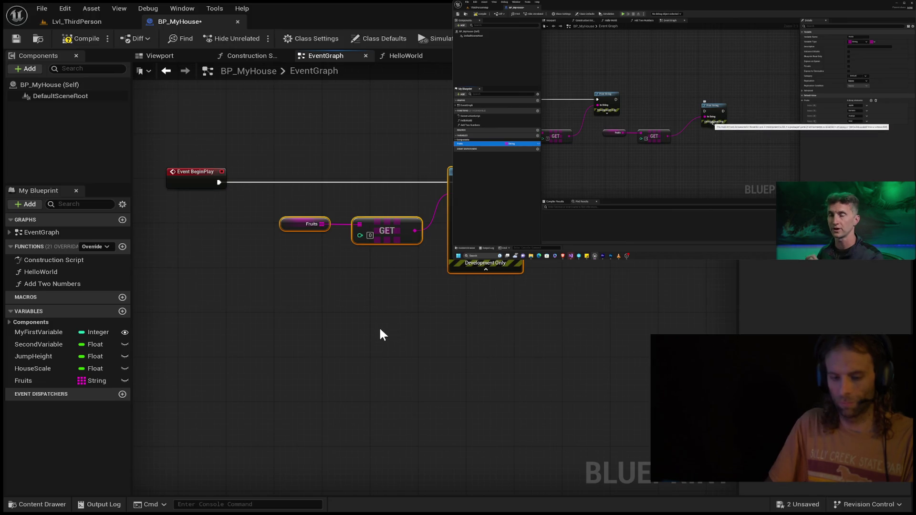
- Duplicate the Fruits/GET/Print String nodes, set index 1, and chain them after the first Print String
key("Home")
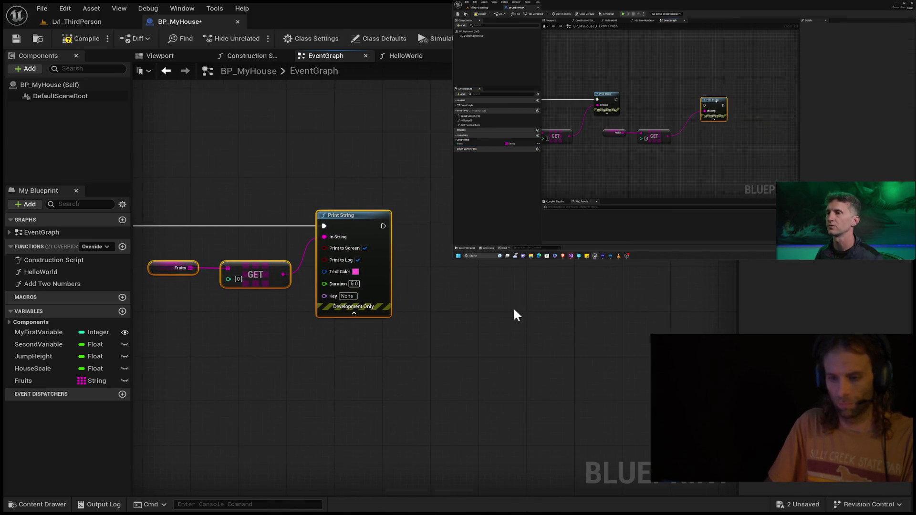
key("ctrl+c")
key("ctrl+v")
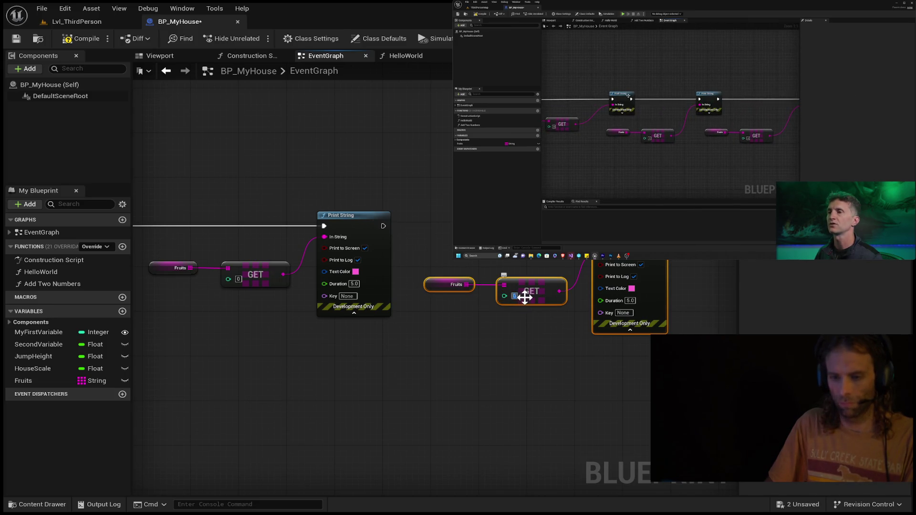
type("1")
key("Return")
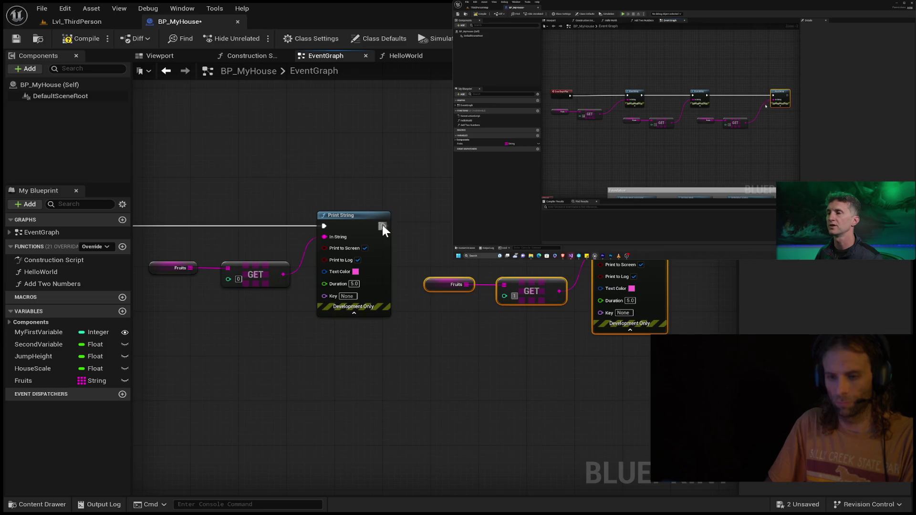
mouse_move(383, 225)
left_mouse_down()
mouse_move(598, 243)
mouse_move(620, 215)
left_mouse_up()
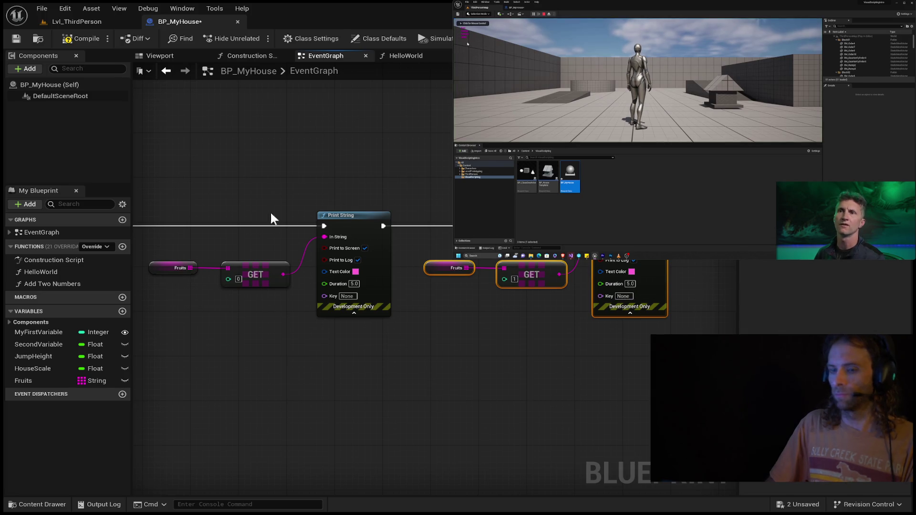
mouse_move(684, 130)
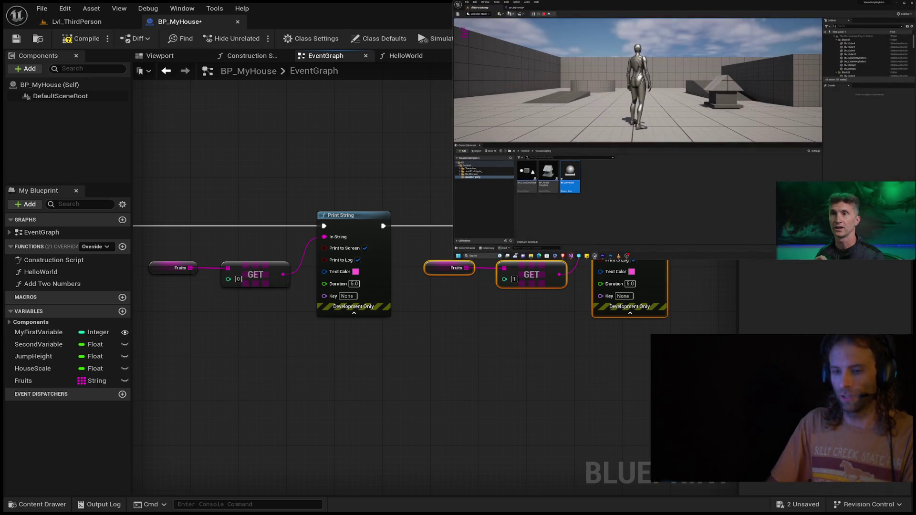
scroll(341, 345, "down", 1)
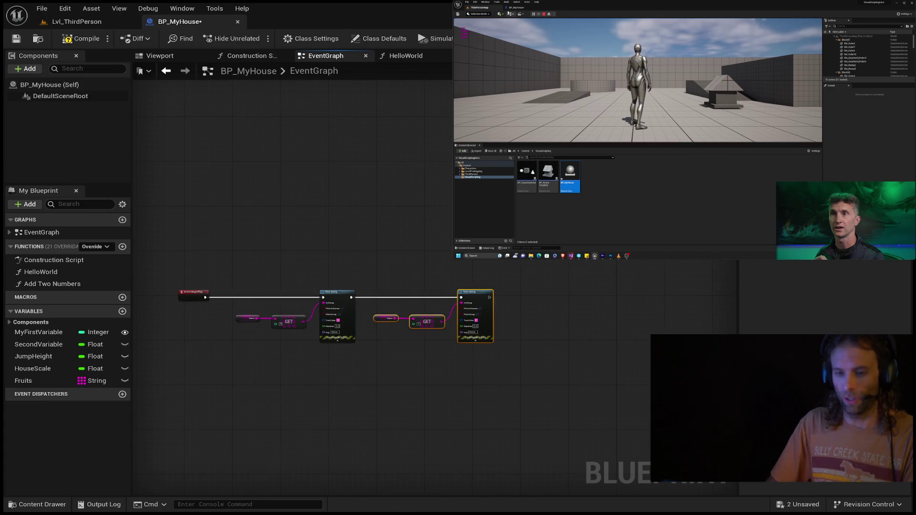
- Duplicate the index-1 chain and wire the second Print String into the copy
left_click_drag(434, 356, 428, 354)
left_click_drag(471, 313, 488, 322)
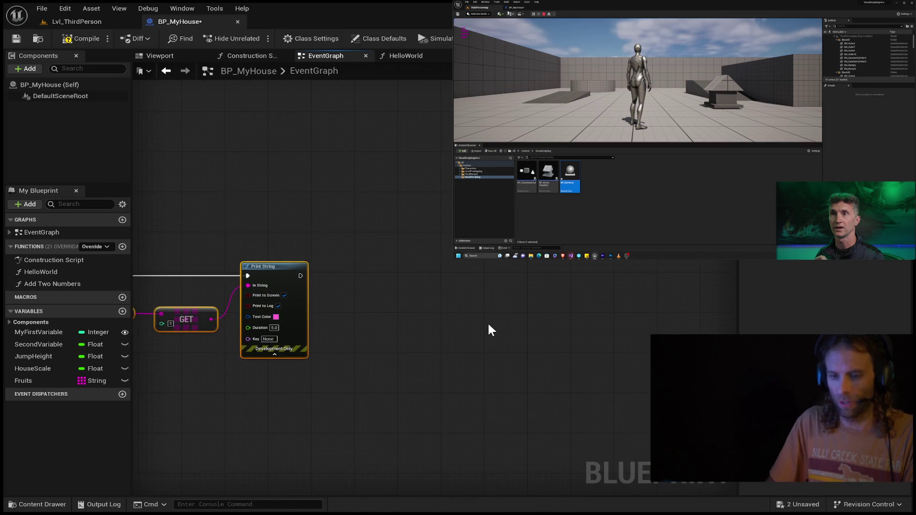
key("ctrl+c")
key("ctrl+v")
mouse_move(299, 277)
left_mouse_down()
mouse_move(571, 306)
mouse_move(566, 267)
left_mouse_up()
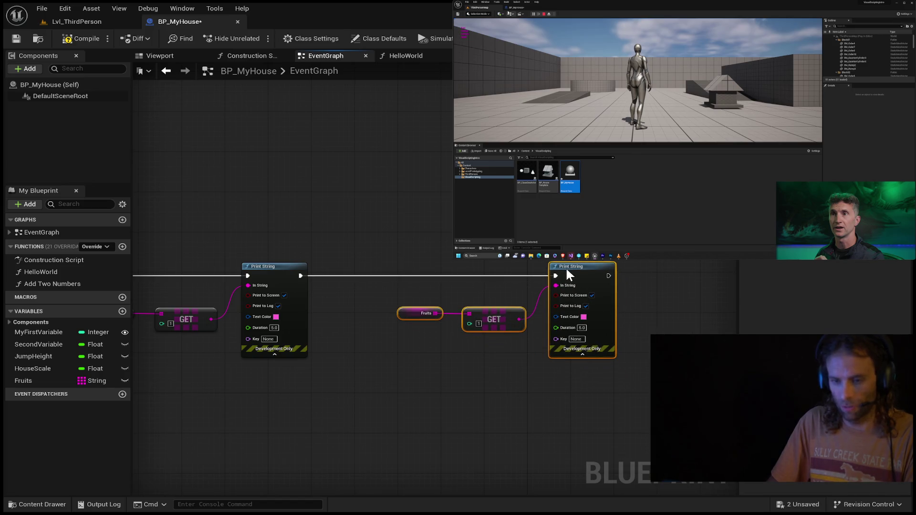
- Set the new GET index to 2 and shift the three-node chain left
left_click(479, 324)
type("2")
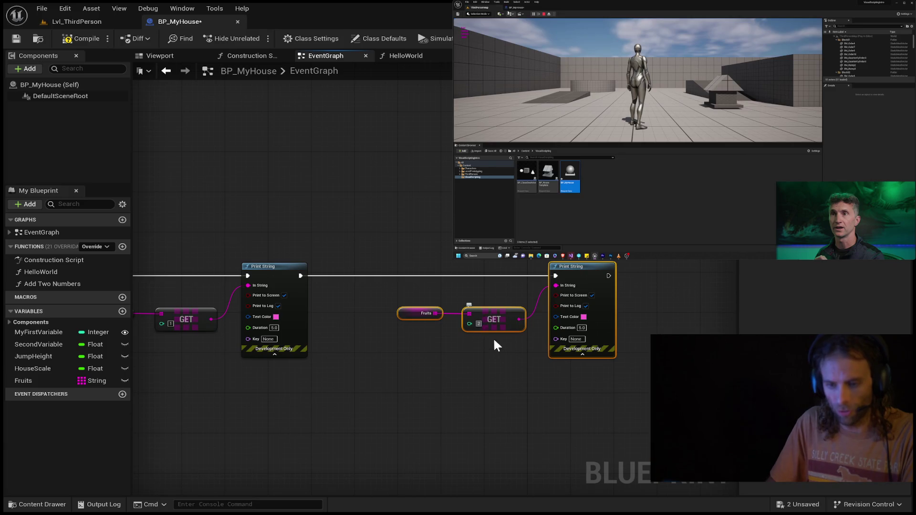
left_click(493, 337)
mouse_move(579, 272)
left_mouse_down()
mouse_move(546, 262)
mouse_move(579, 267)
mouse_move(511, 313)
left_mouse_up()
left_click(622, 275)
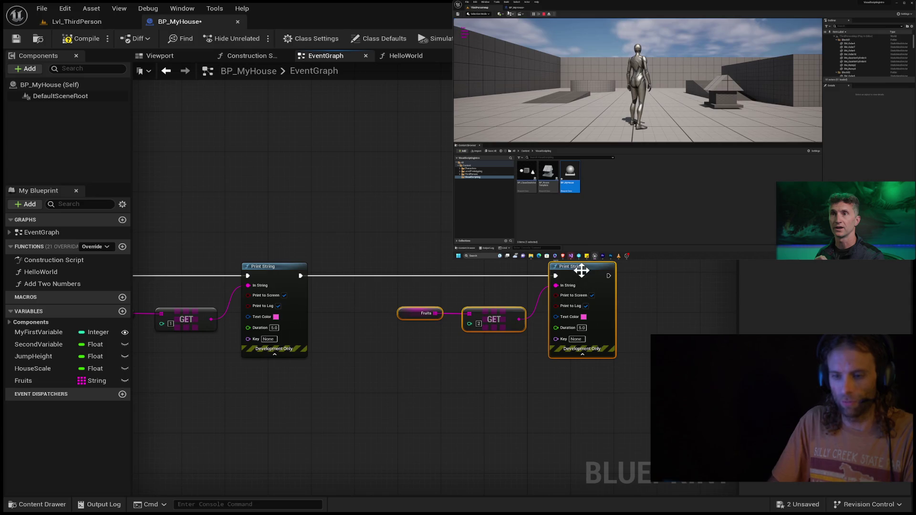
left_click_drag(581, 267, 507, 268)
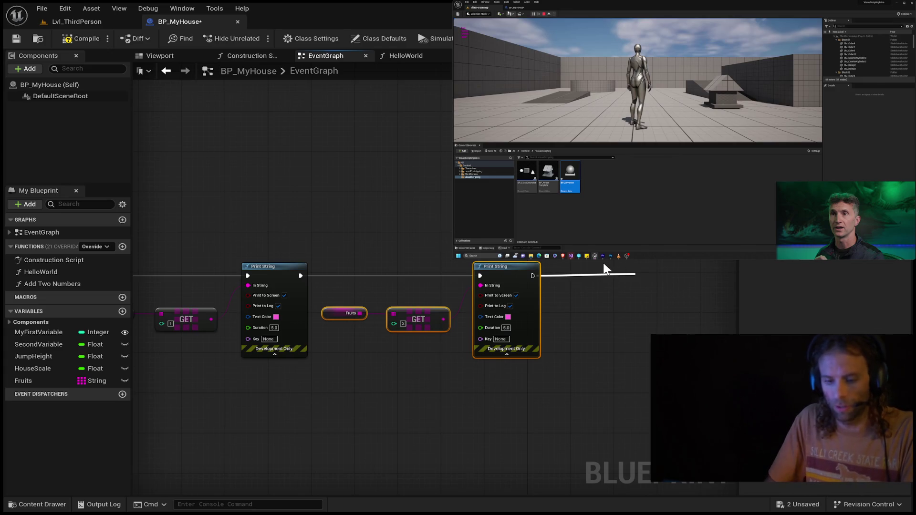
- Remove an extra Print String node added by mistake
key("Return")
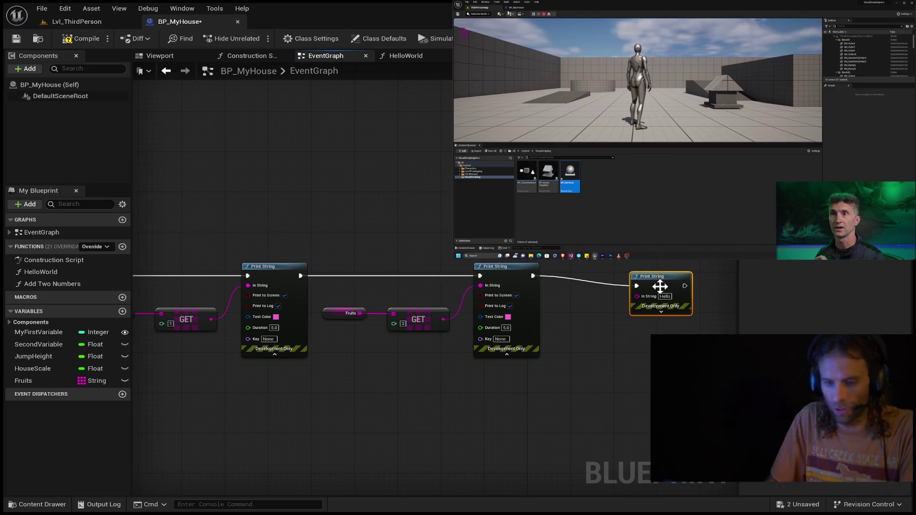
left_click_drag(669, 272, 676, 264)
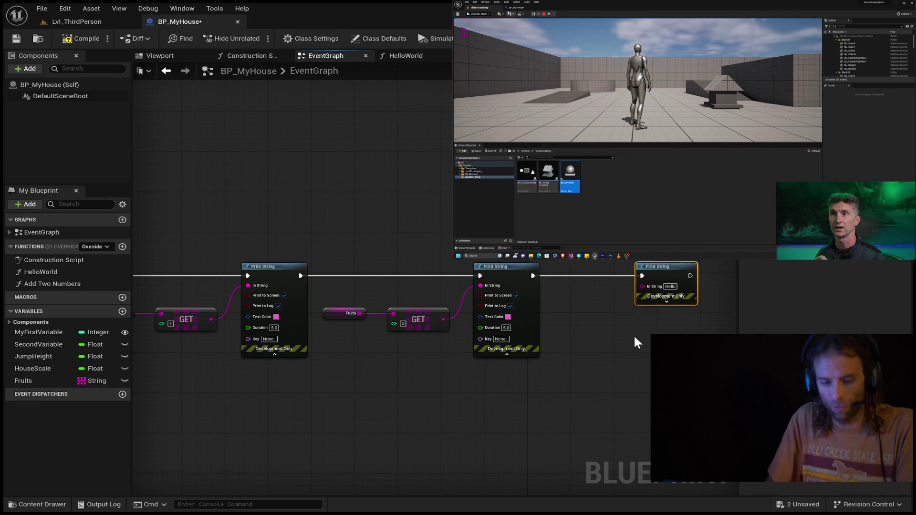
key("Delete")
- Paste a fourth Fruits/GET/Print String chain and wire it after the index-2 Print String
left_click_drag(597, 221, 342, 413)
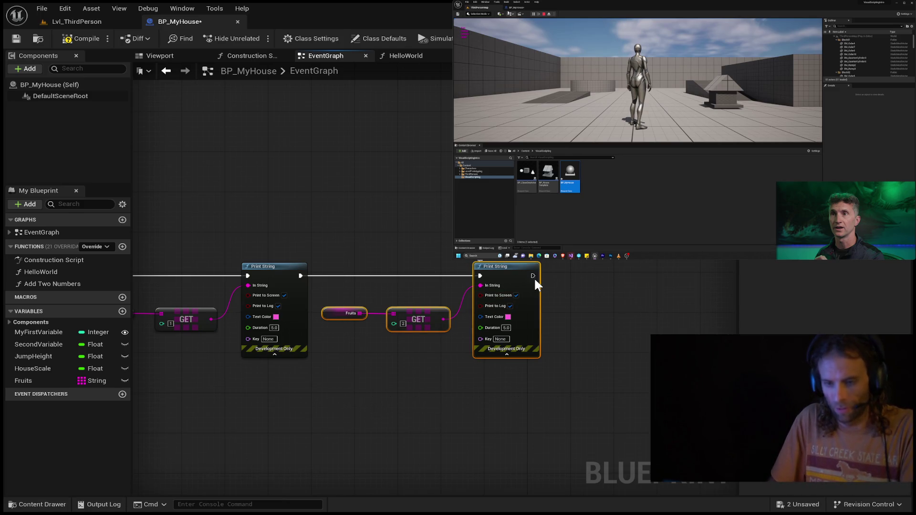
key("ctrl+c")
left_click(644, 311)
key("ctrl+v")
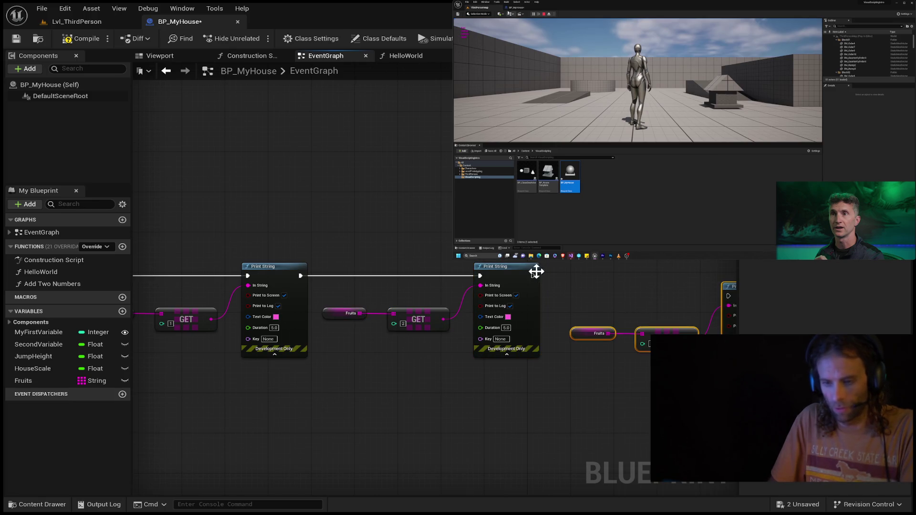
left_click_drag(614, 265, 465, 265)
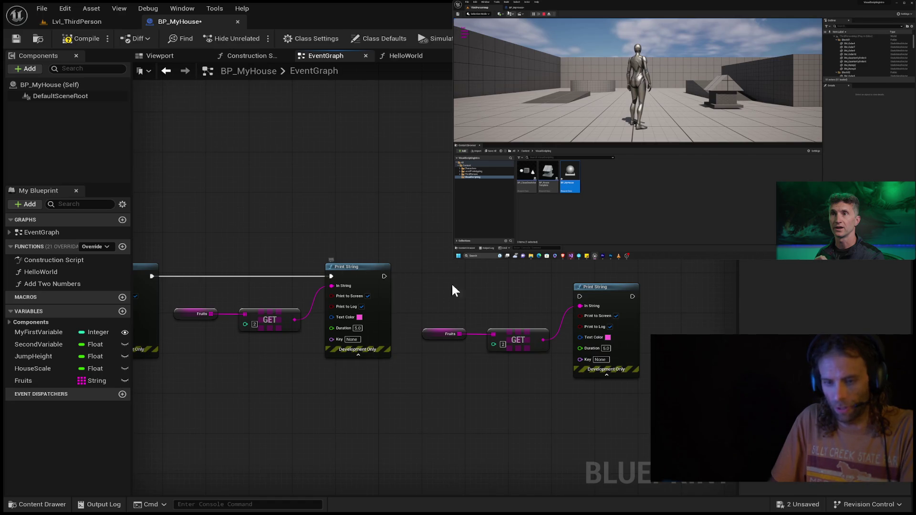
mouse_move(384, 277)
left_mouse_down()
mouse_move(467, 294)
mouse_move(580, 297)
mouse_move(594, 272)
mouse_move(575, 277)
left_mouse_up()
scroll(414, 320, "down", 4)
scroll(325, 364, "up", 4)
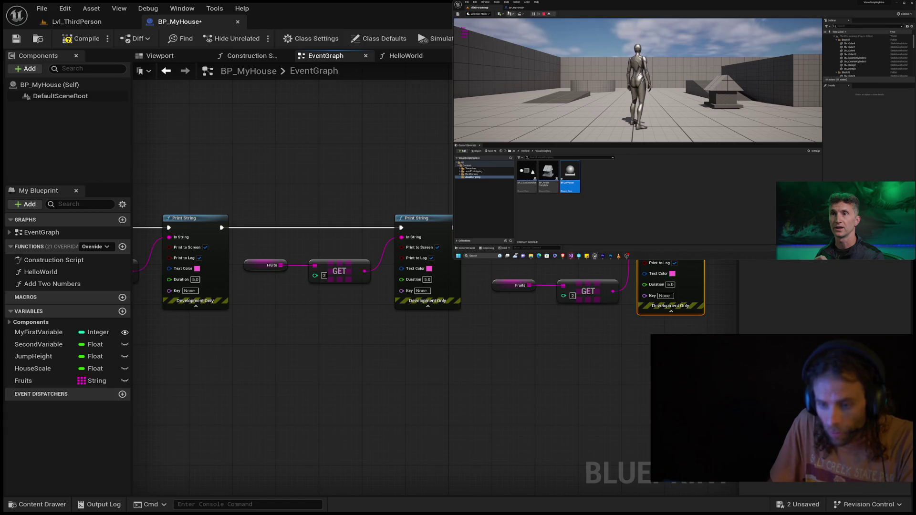
key("Escape")
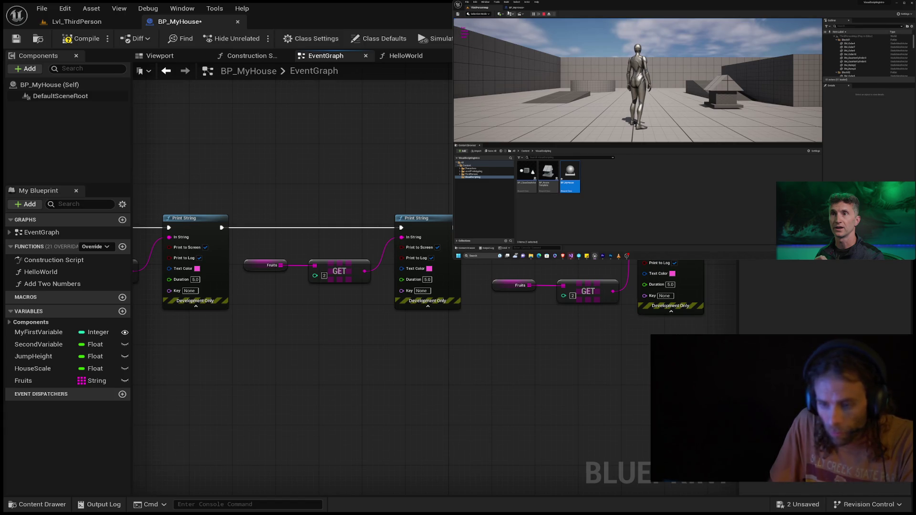
- Set the copied GET index to 3, then paste another Fruits GET set with index 4
left_click_drag(670, 248, 670, 243)
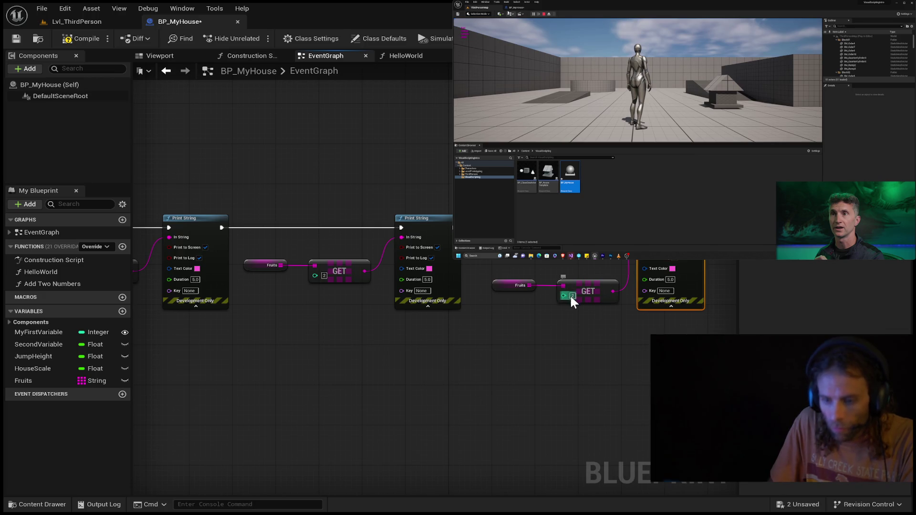
type("3")
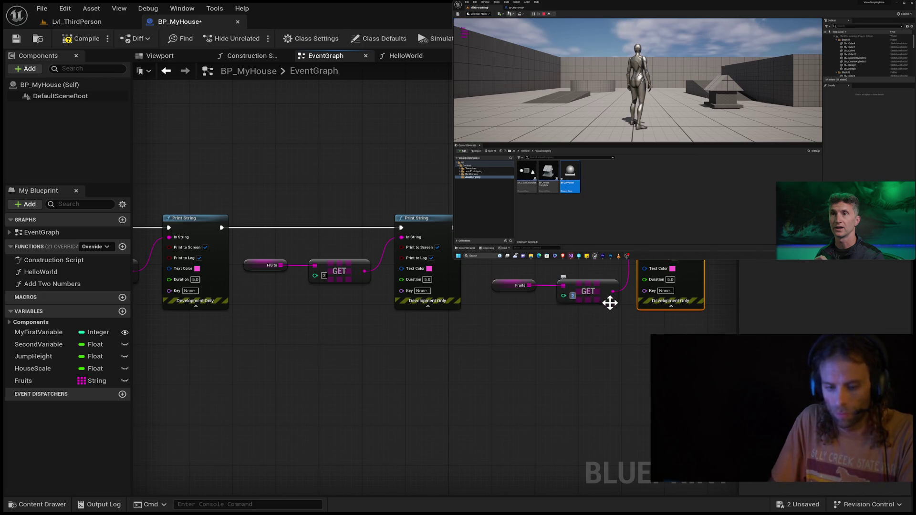
left_click_drag(593, 351, 430, 357)
key("ctrl+v")
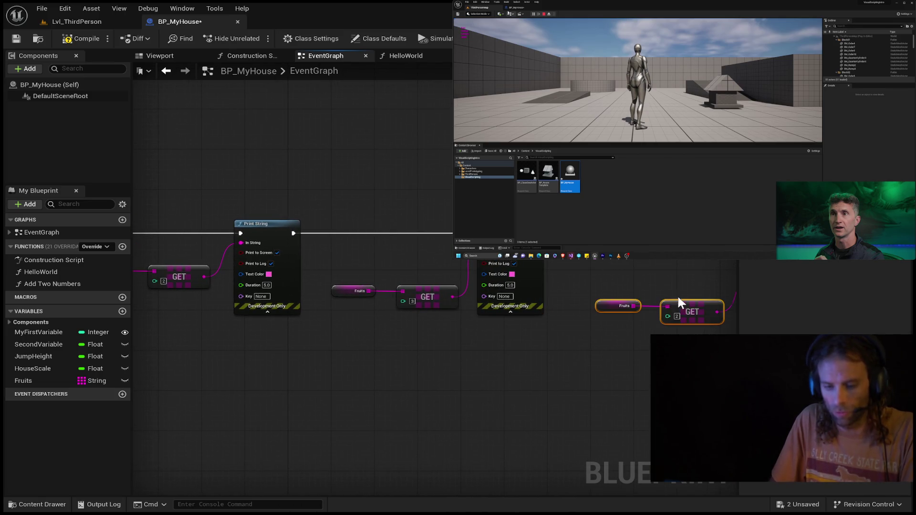
left_click(677, 316)
type("4")
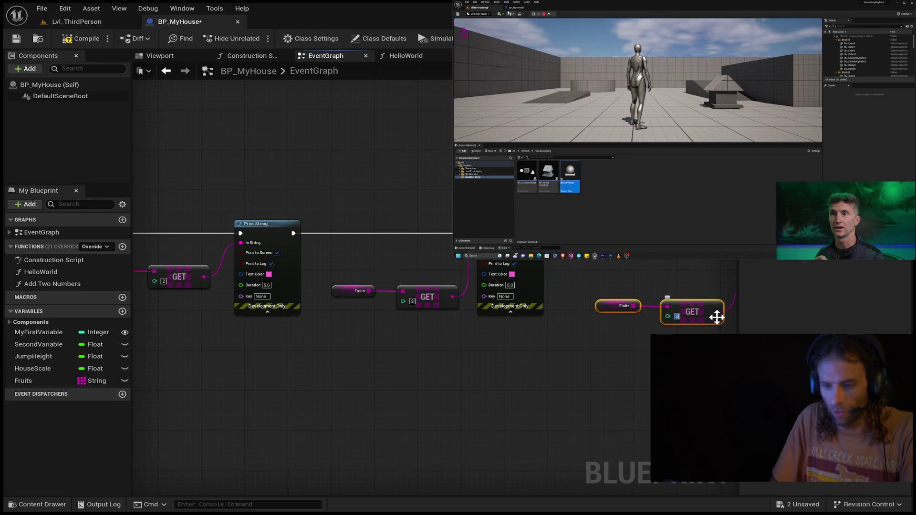
- Wire the index-4 Print String to run after the index-3 Print String
left_click_drag(587, 253, 360, 260)
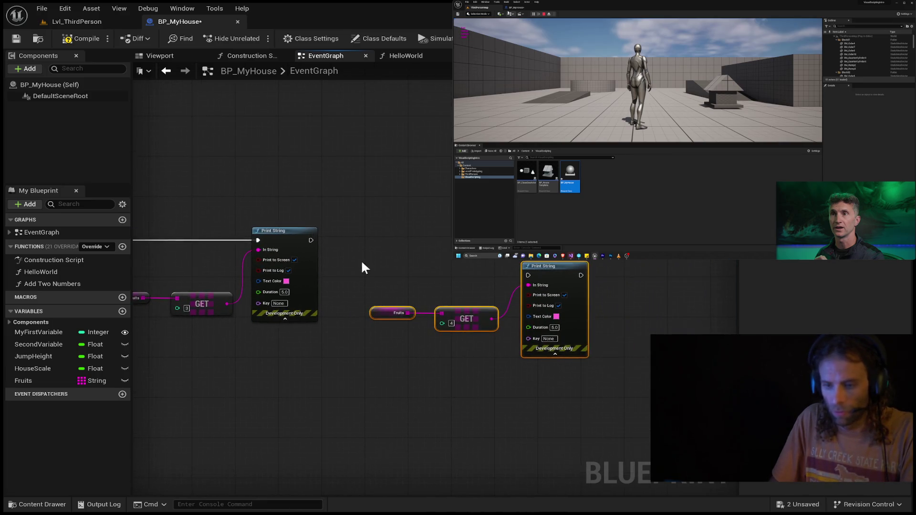
left_click_drag(310, 240, 528, 281)
left_click_drag(550, 263, 551, 241)
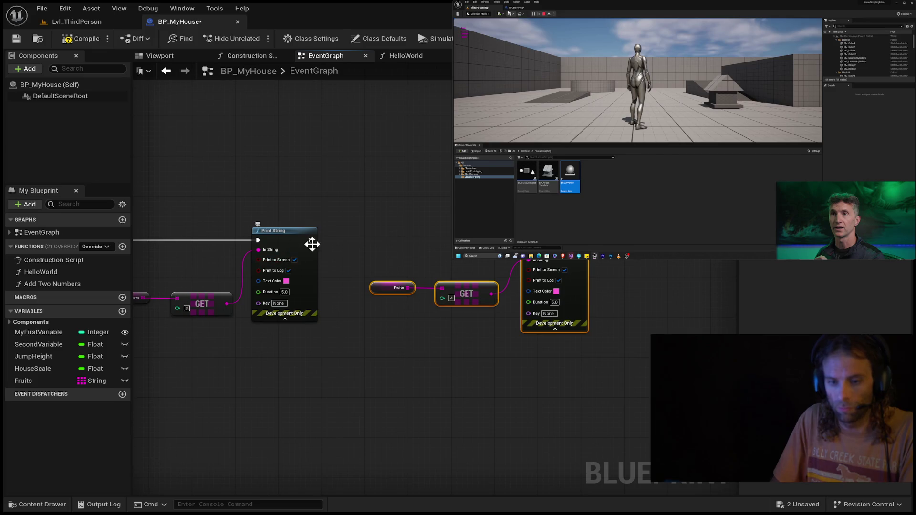
left_click_drag(310, 240, 525, 245)
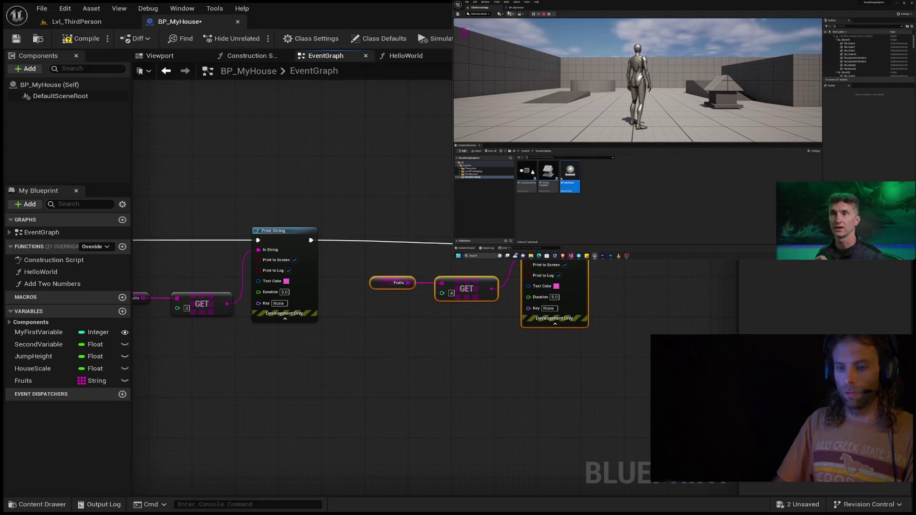
- Compile BP_MyHouse, start Play-In-Editor with Alt+P, and review the Print String chain
left_click(82, 38)
key("alt+p")
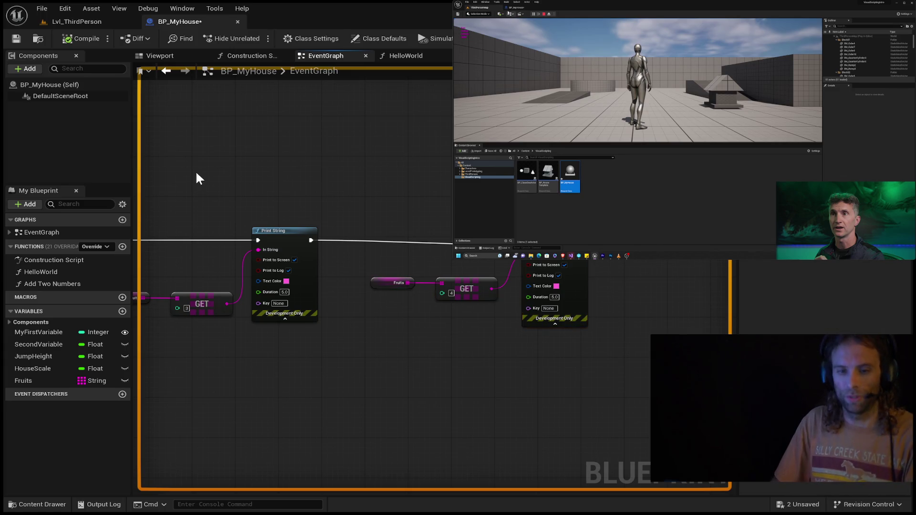
left_click_drag(195, 170, 72, 157)
mouse_move(308, 193)
left_mouse_down()
mouse_move(249, 181)
mouse_move(186, 225)
left_mouse_up()
left_click_drag(883, 148, 424, 170)
left_click_drag(548, 277, 546, 272)
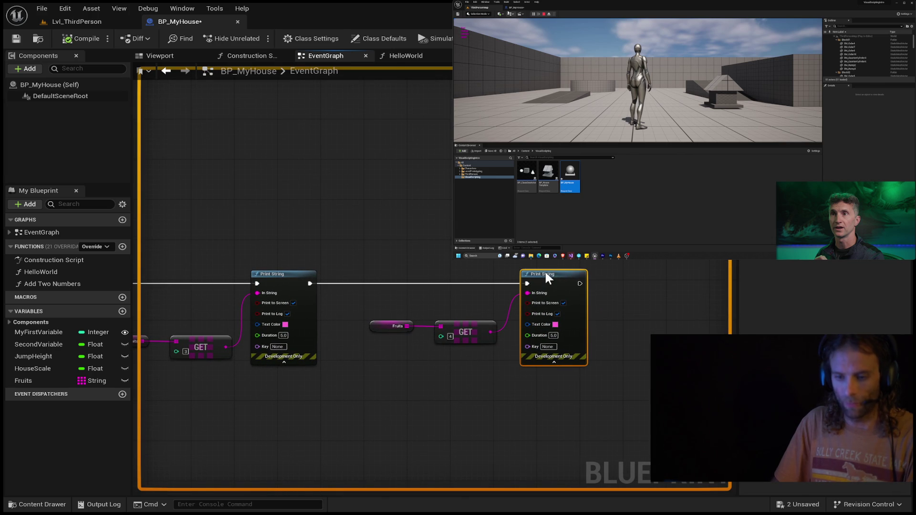
- Pause and resume the reference video, pan back to Event BeginPlay, and add a Custom Event
key("space")
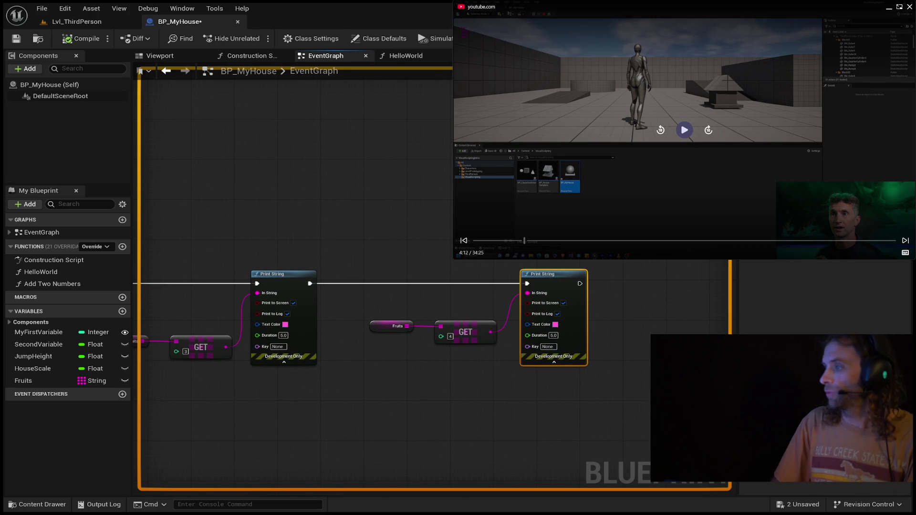
left_click(682, 133)
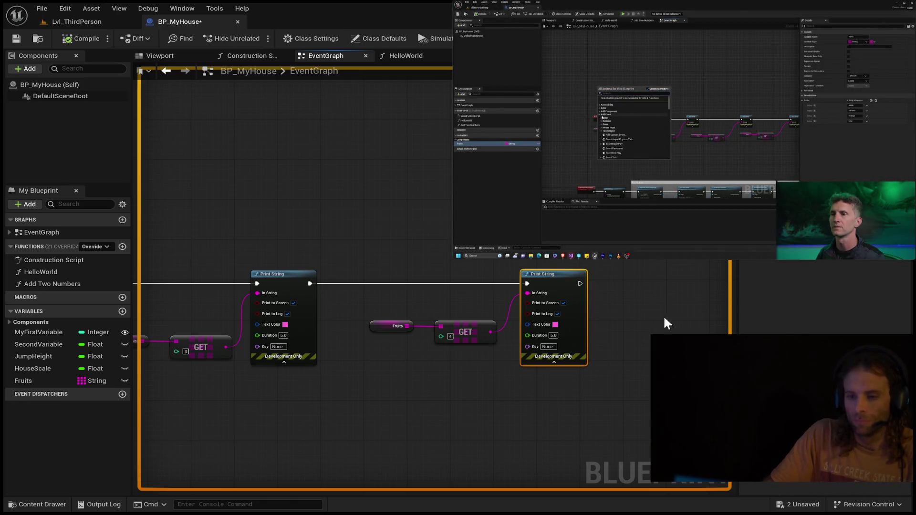
mouse_move(665, 321)
left_mouse_down()
mouse_move(298, 159)
mouse_move(201, 343)
left_mouse_up()
left_click_drag(215, 252, 396, 180)
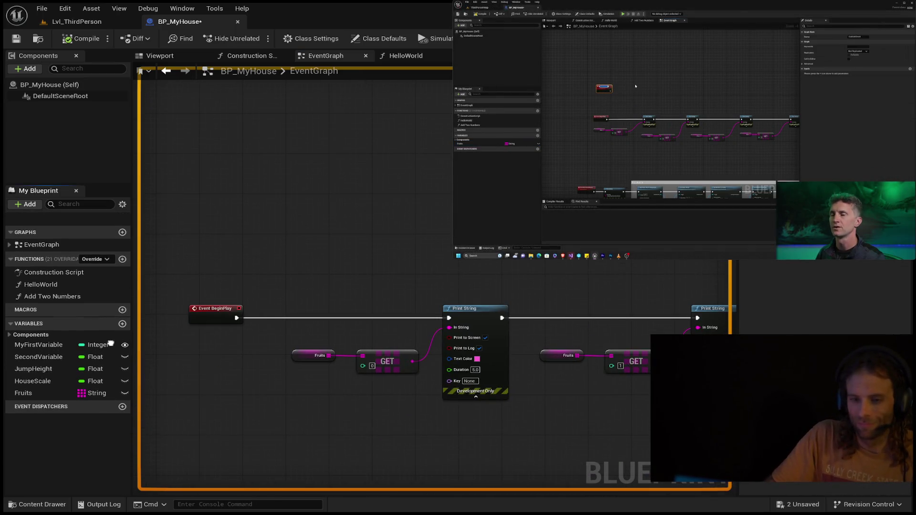
left_click(242, 247)
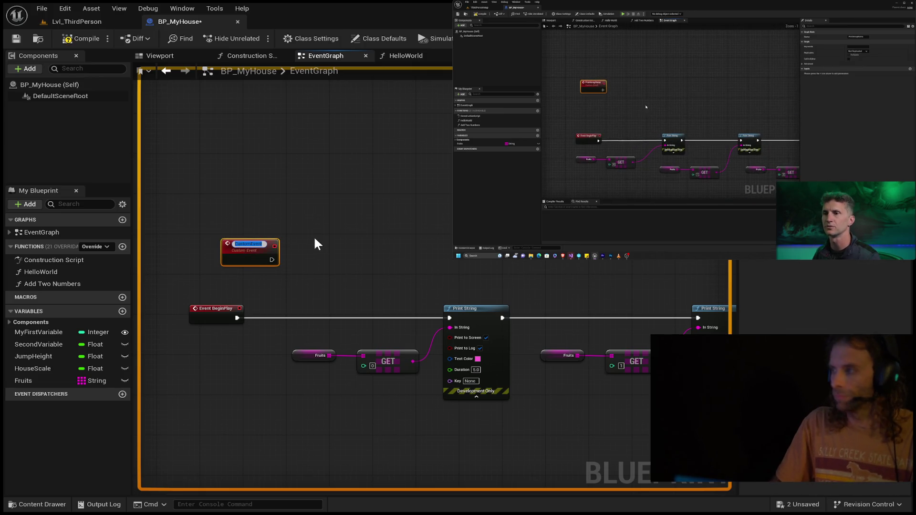
- Name the custom event PrintArrayItems, attach it to the Print String chain, and have BeginPlay call it
type("Print")
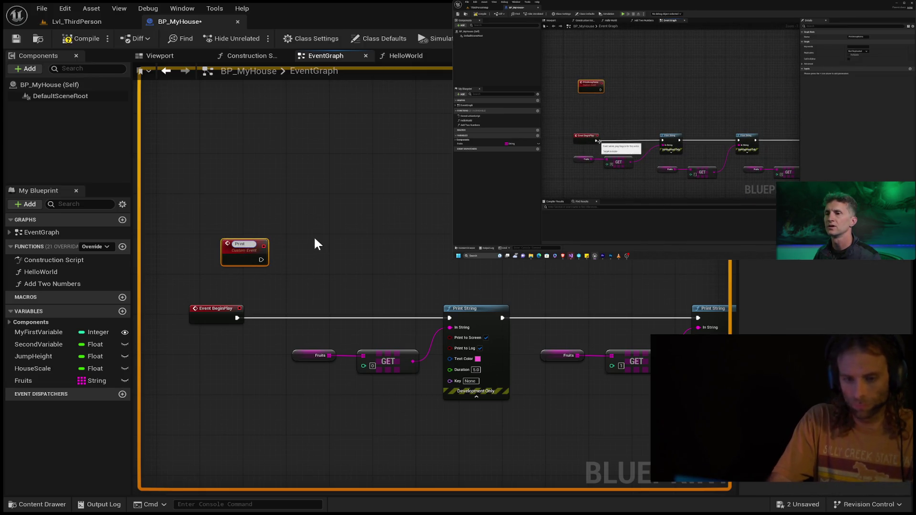
type("Array")
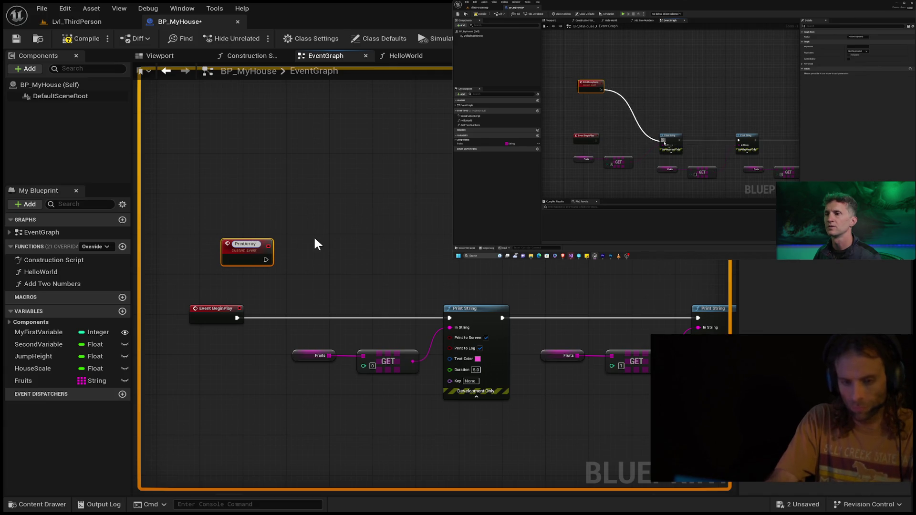
type("Items")
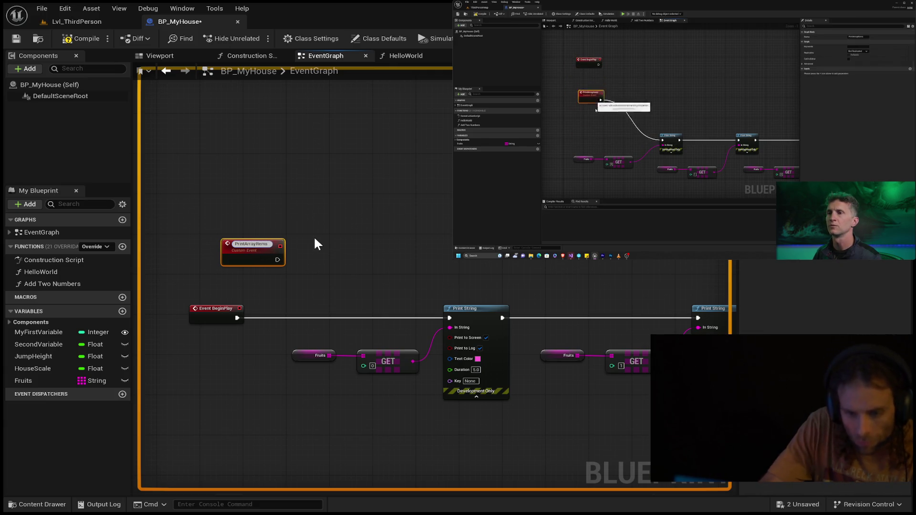
key("Return")
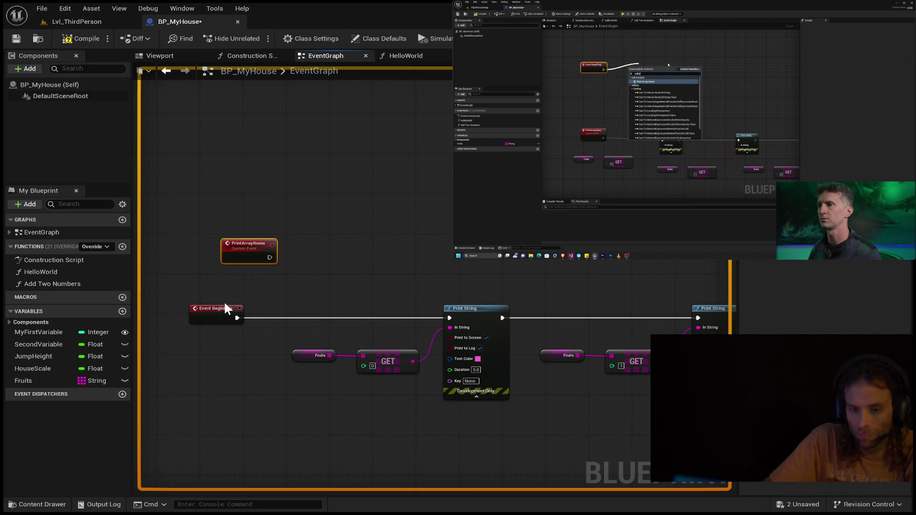
left_click(235, 319, "alt")
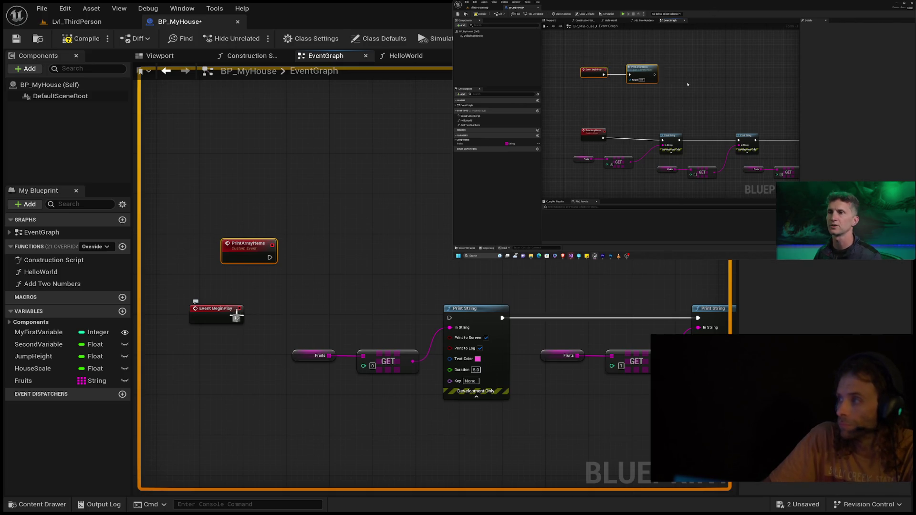
mouse_move(261, 242)
left_mouse_down()
mouse_move(331, 318)
mouse_move(449, 318)
left_mouse_up()
left_click(368, 286)
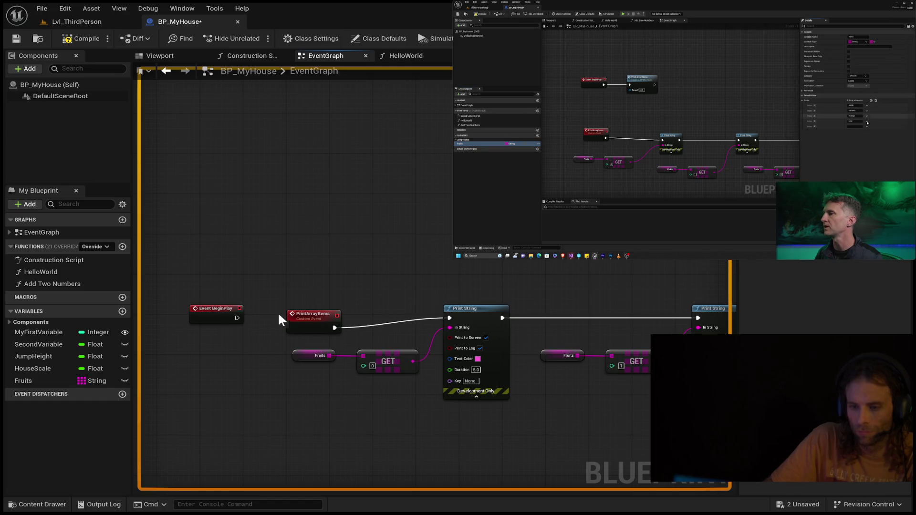
mouse_move(213, 307)
left_mouse_down()
mouse_move(266, 214)
mouse_move(357, 208)
left_mouse_up()
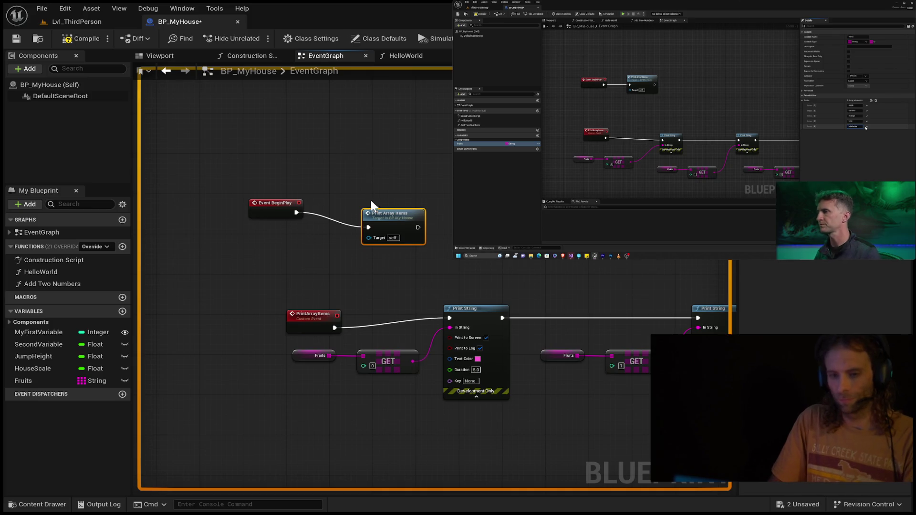
left_click_drag(375, 215, 377, 201)
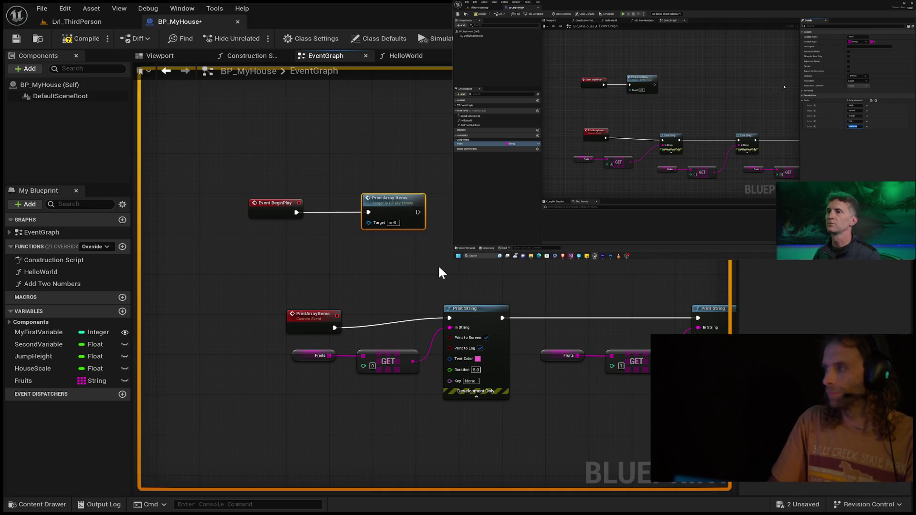
- Inspect the Fruits array variable's properties, then pause the reference video
left_click(52, 382)
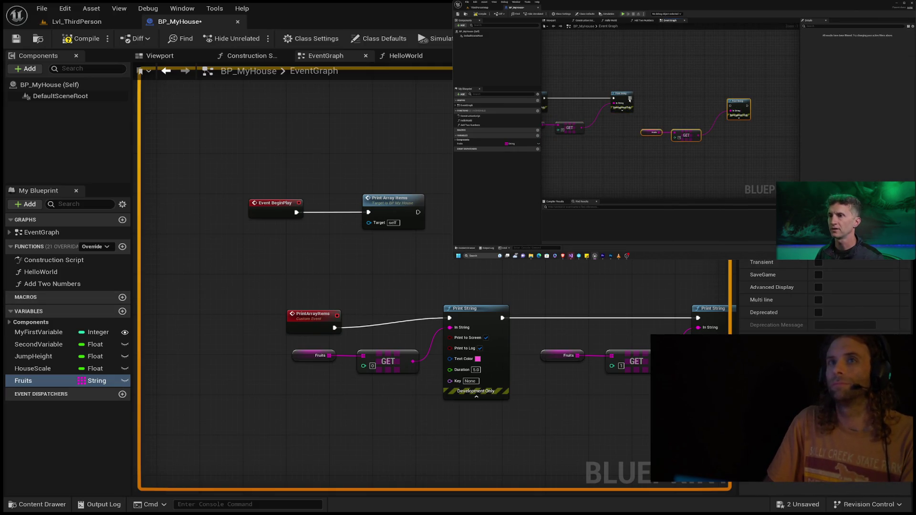
mouse_move(684, 130)
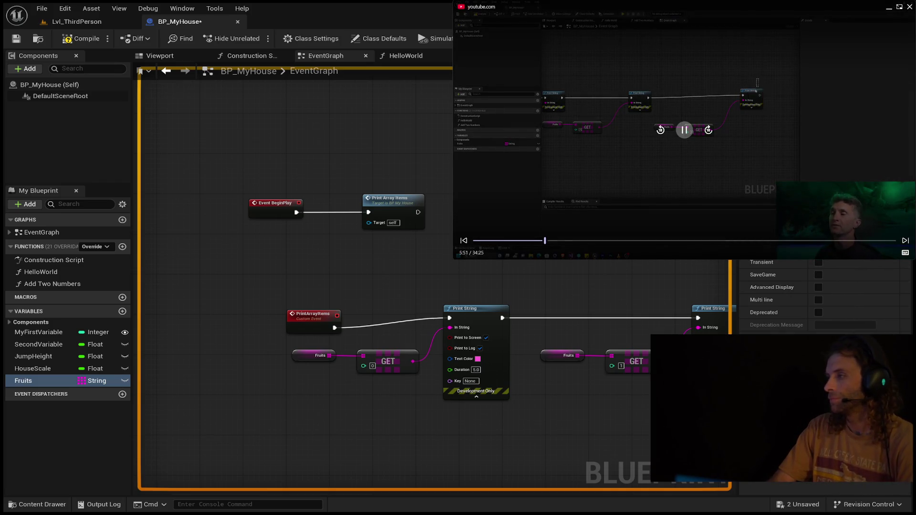
left_click(684, 131)
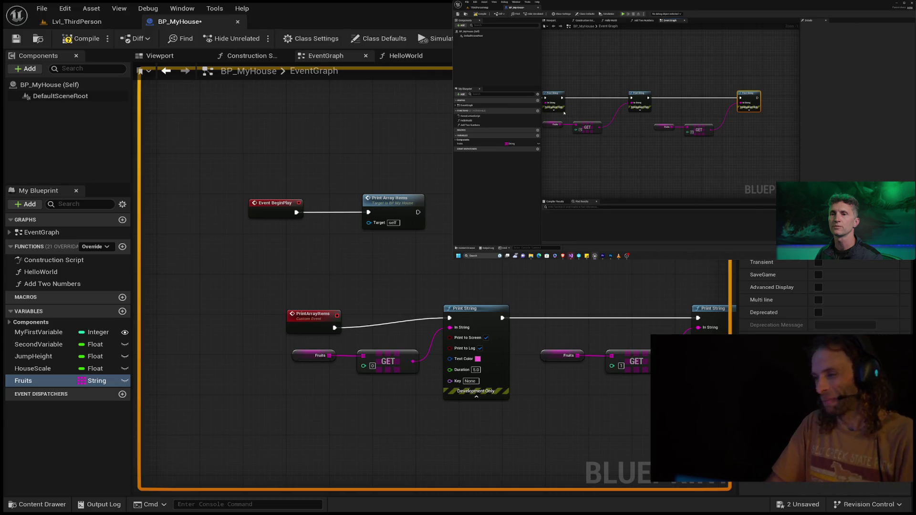
scroll(331, 234, "down", 5)
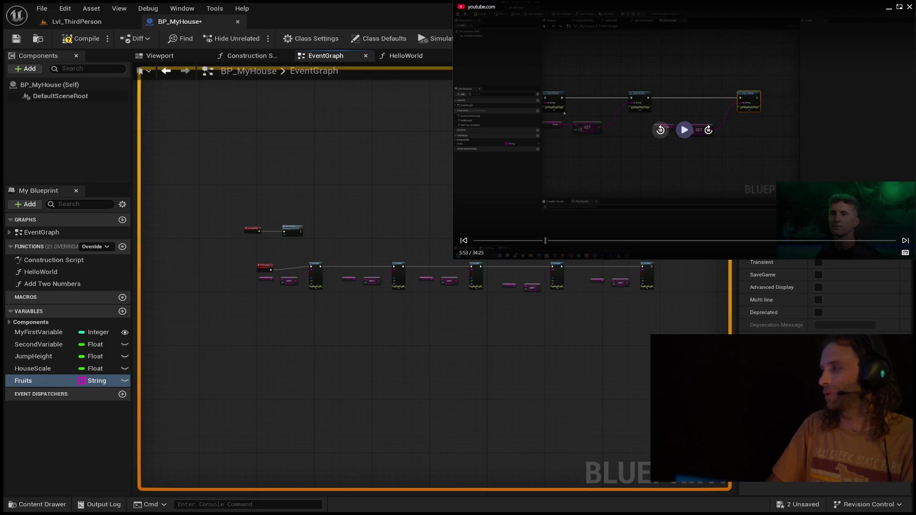
- Resume the video, stop the Play-In-Editor session, and switch to the Lvl_ThirdPerson level
left_click(679, 130)
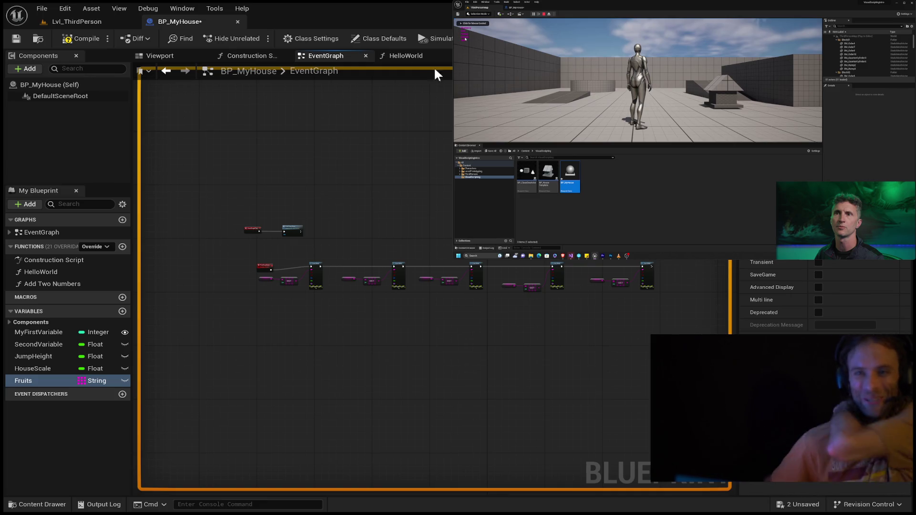
key("Escape")
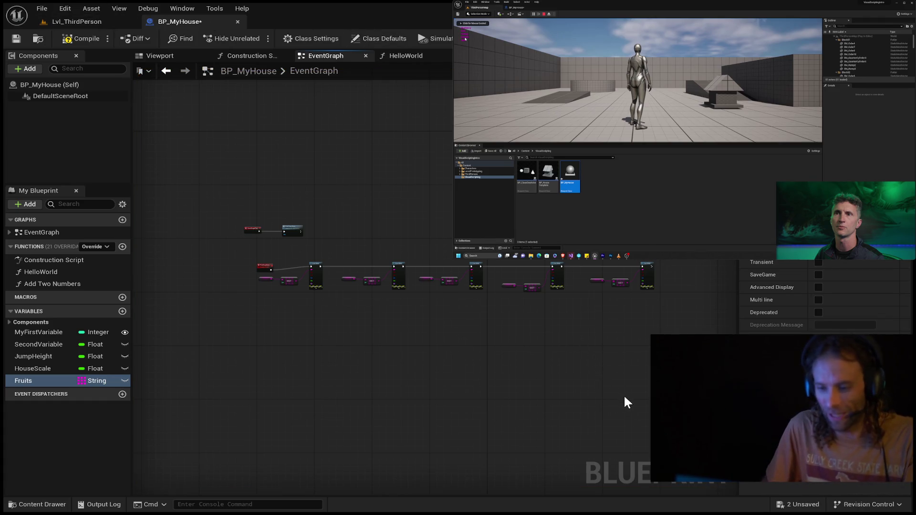
left_click(130, 23)
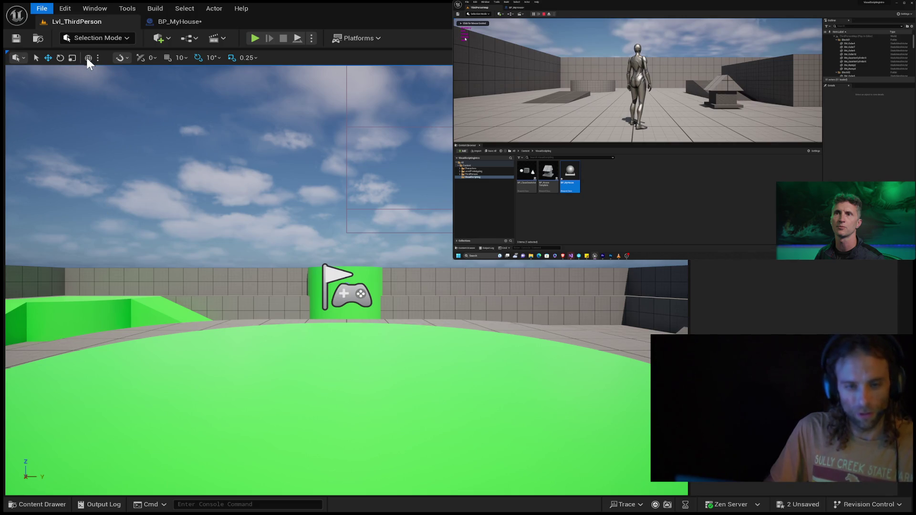
- Dismiss the leftover menu and select a landscape tile in the NorthDakota level
left_click(102, 208)
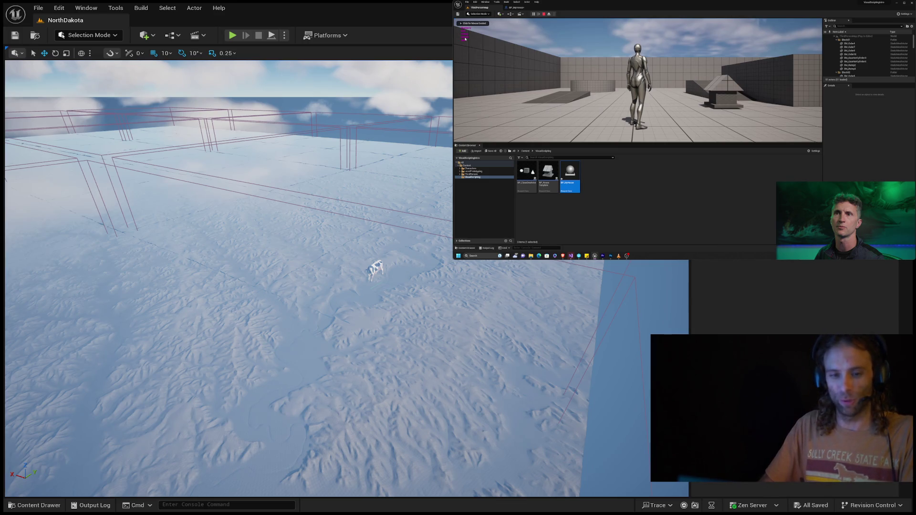
left_click(452, 305)
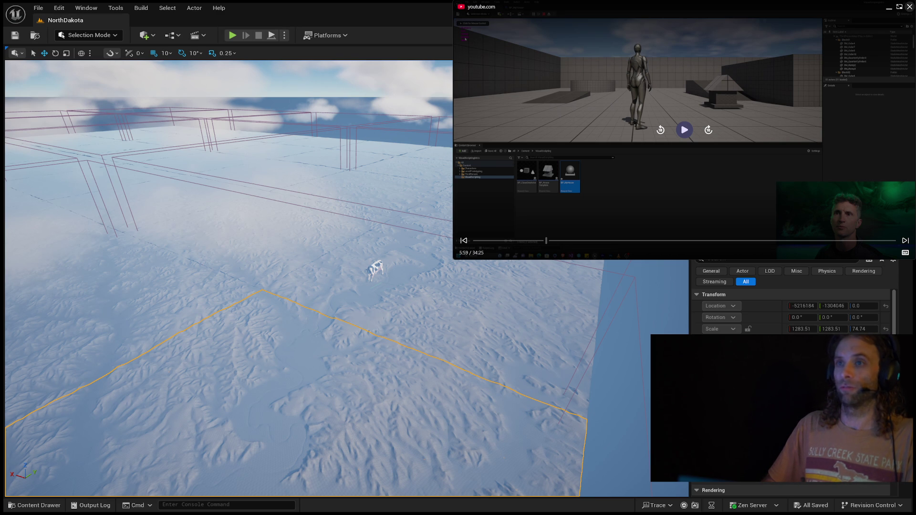
- Close the reference video, frame LandscapeStreamingProxy_0_4_0, and fly in toward the small structure
left_click(910, 7)
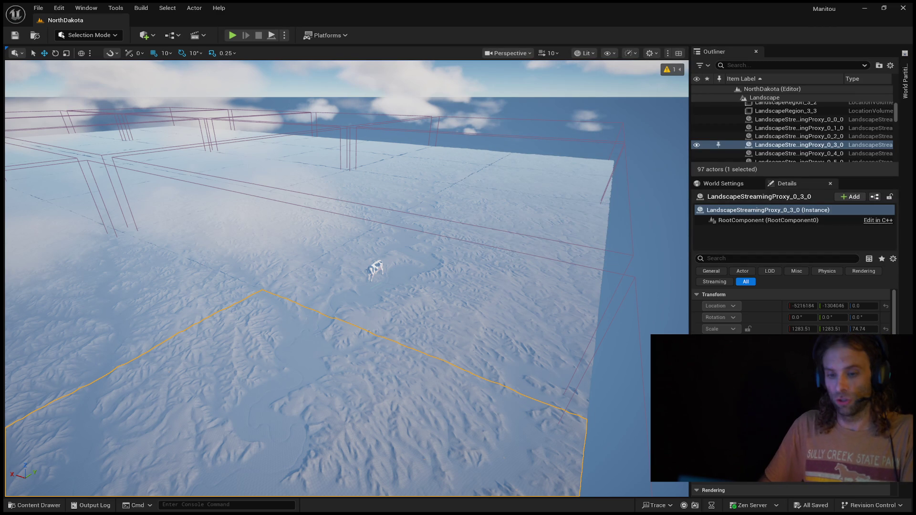
key("Down")
key("f")
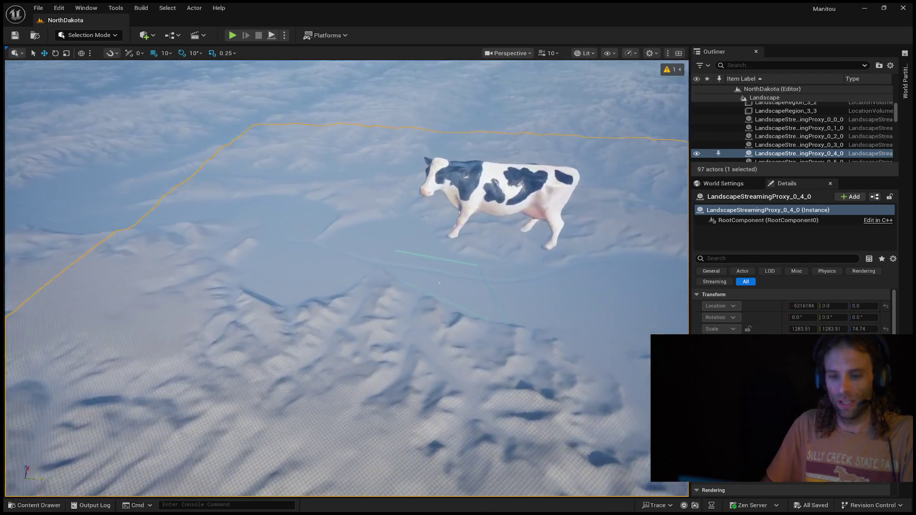
key("w")
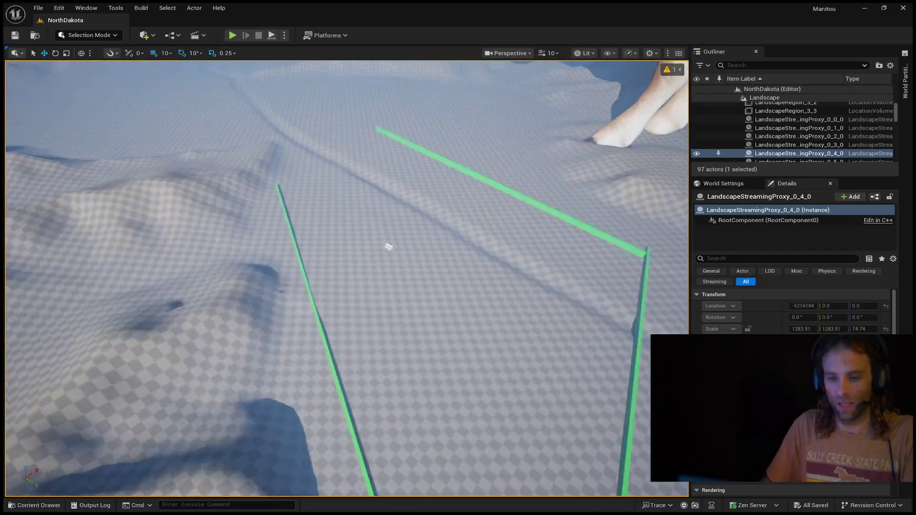
key("w")
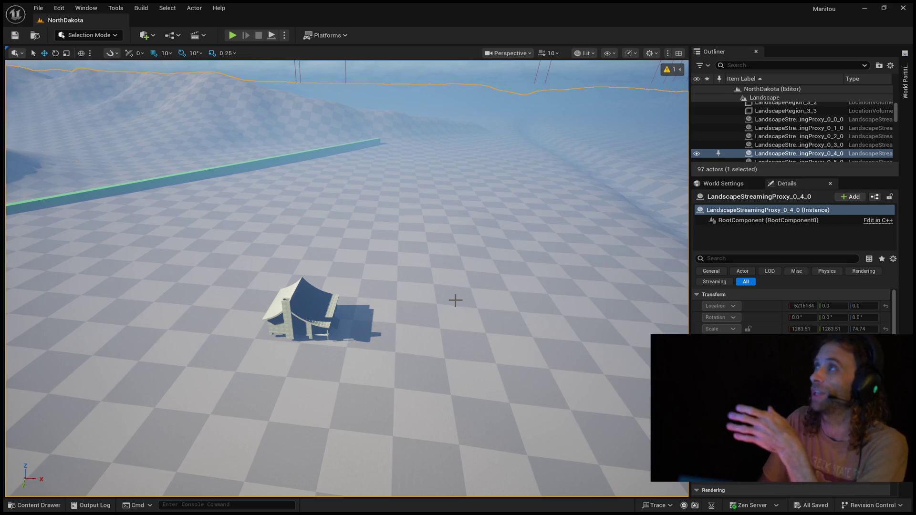
mouse_move(456, 300)
left_mouse_down()
mouse_move(448, 248)
mouse_move(451, 295)
mouse_move(413, 322)
left_mouse_up()
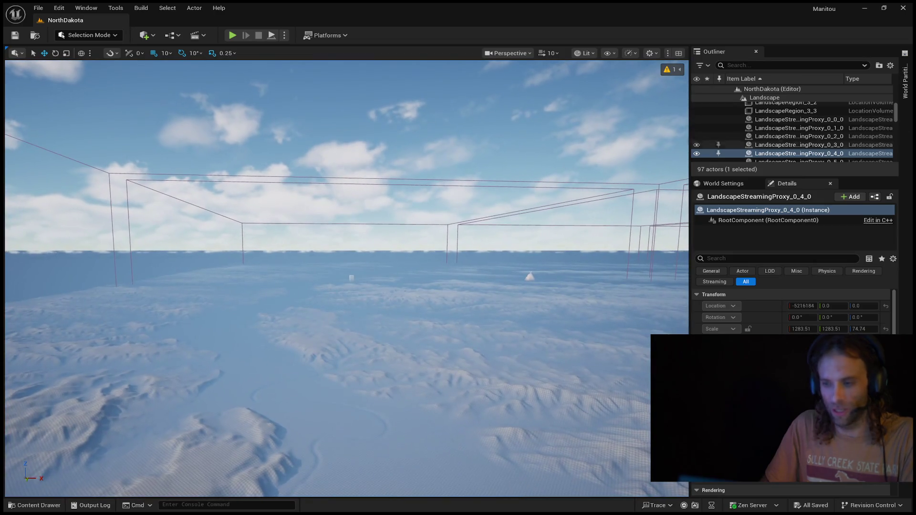
- Use the World Partition map to focus and centre the view on LandscapeStreamingProxy_0_4_0
left_click(905, 79)
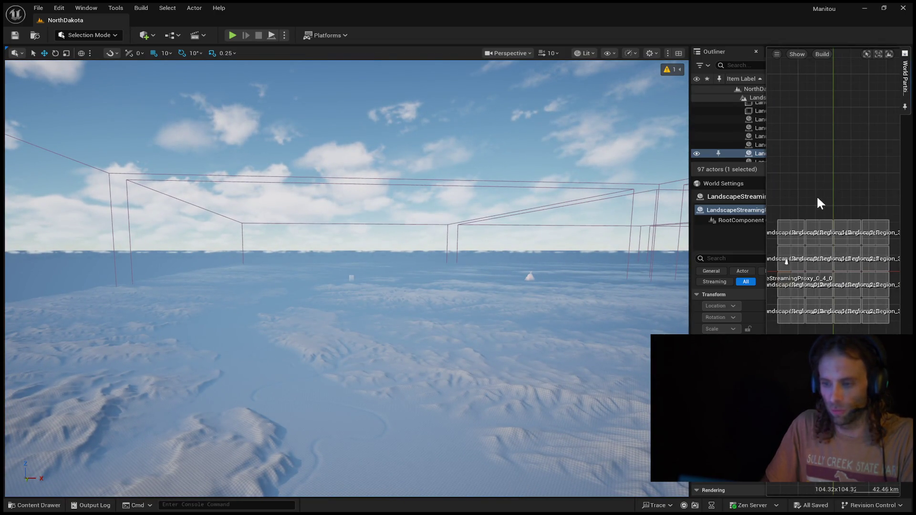
left_click(793, 226)
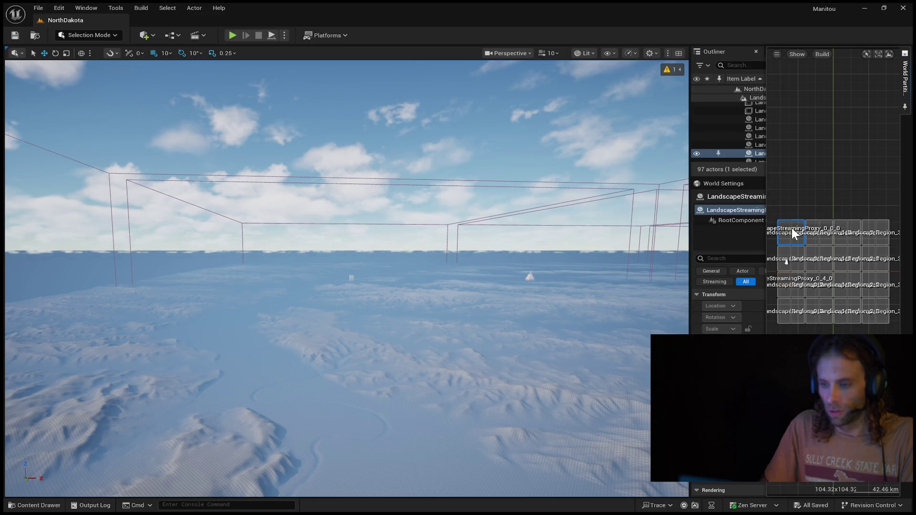
double_click(807, 305)
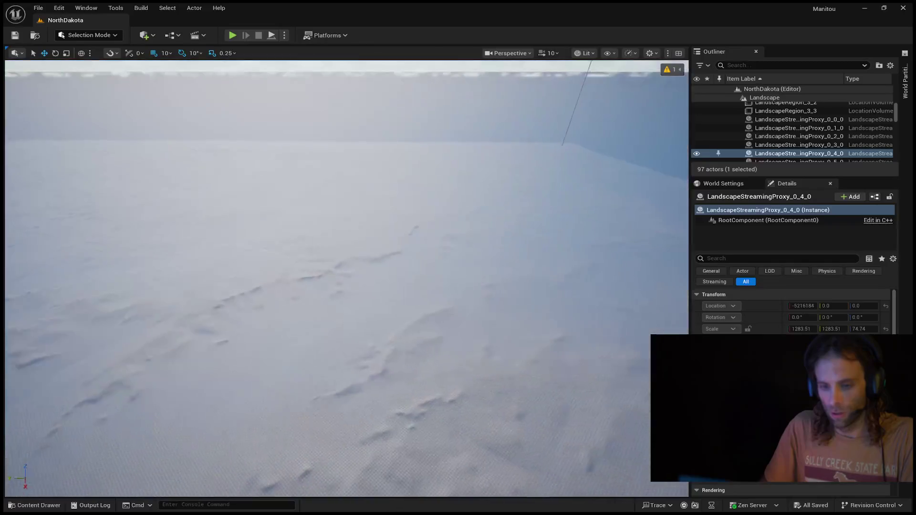
scroll(390, 266, "down", 5)
mouse_move(344, 277)
left_mouse_down()
mouse_move(515, 229)
mouse_move(462, 243)
mouse_move(482, 215)
mouse_move(496, 231)
mouse_move(513, 224)
mouse_move(515, 234)
left_mouse_up()
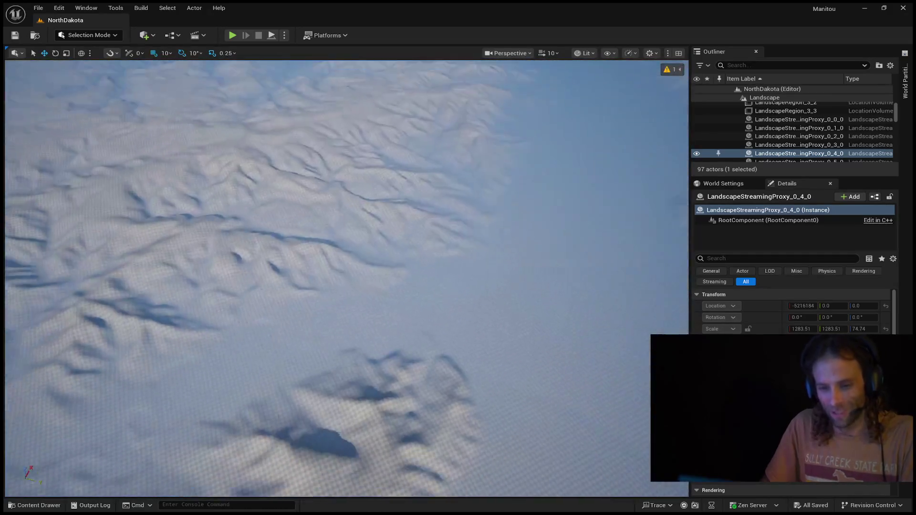
- Fly the viewport forward over the ridged snowy terrain, tilting up to the horizon and back down
mouse_move(347, 238)
left_mouse_down()
mouse_move(347, 267)
mouse_move(348, 229)
left_mouse_up()
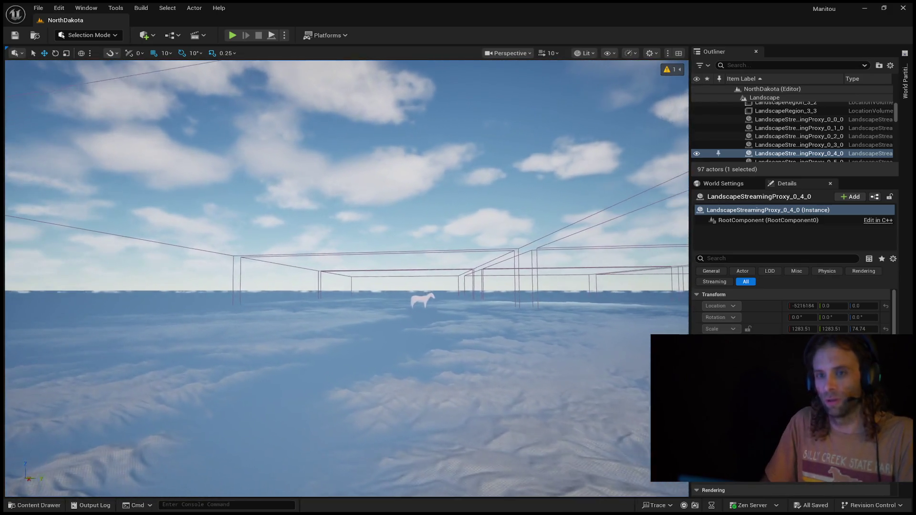
left_click_drag(347, 229, 358, 210)
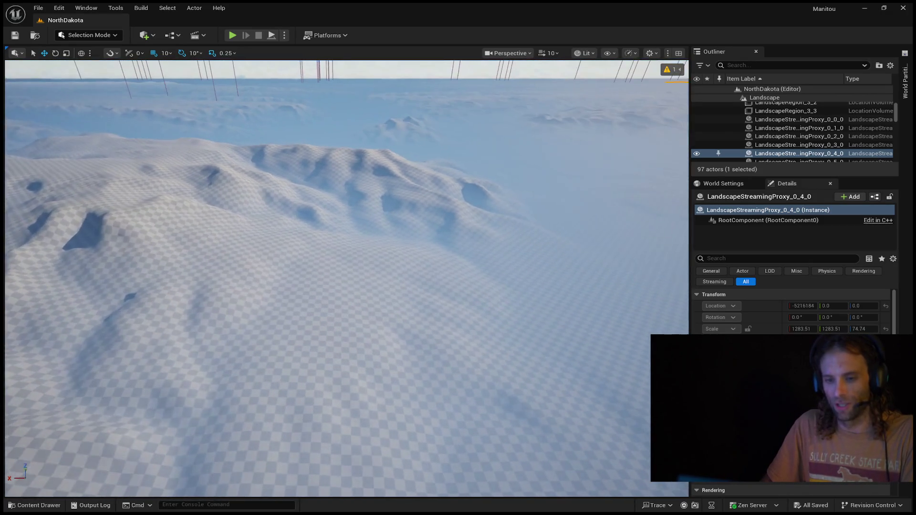
key("w")
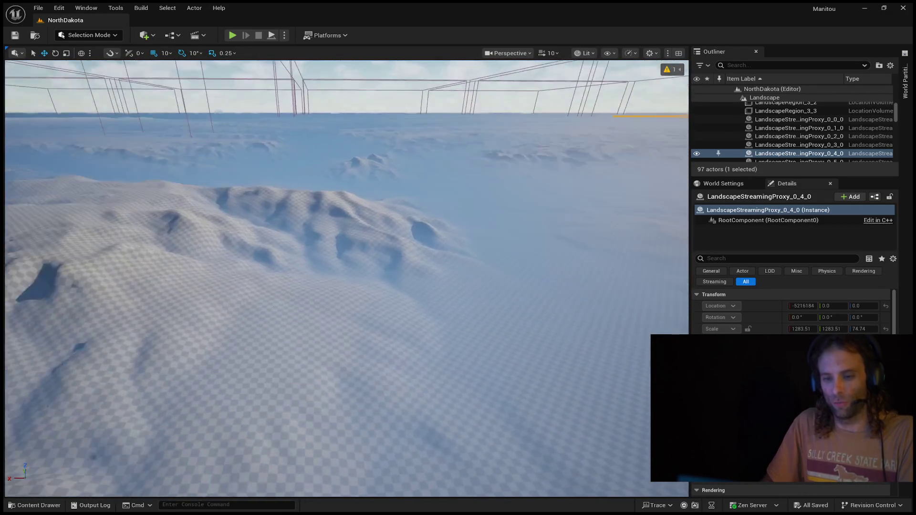
key("w")
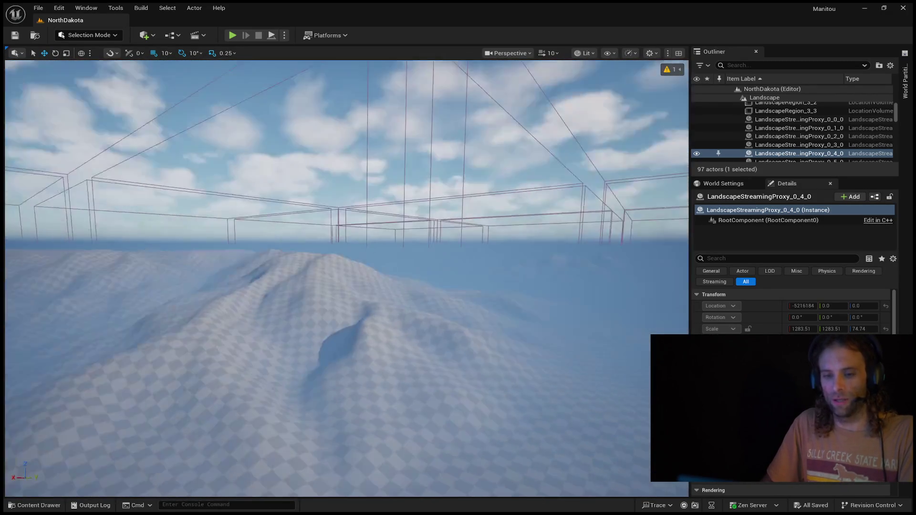
key("w")
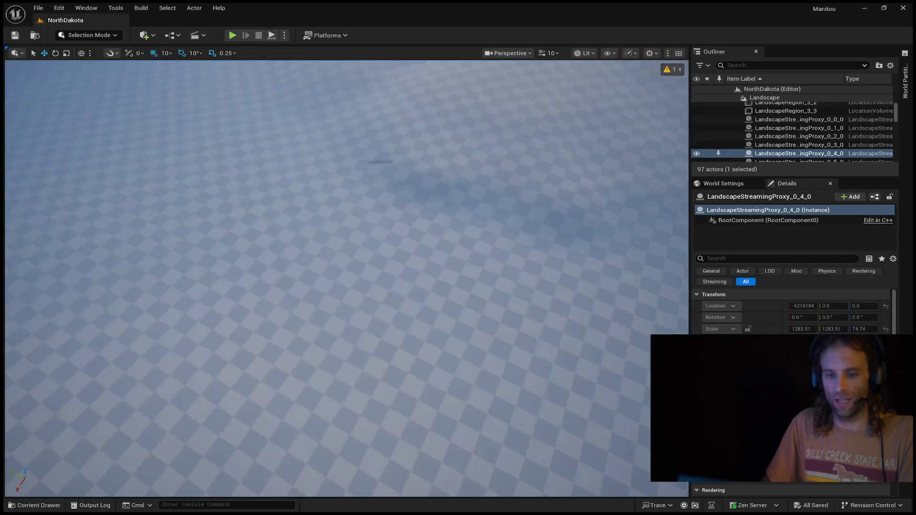
key("w")
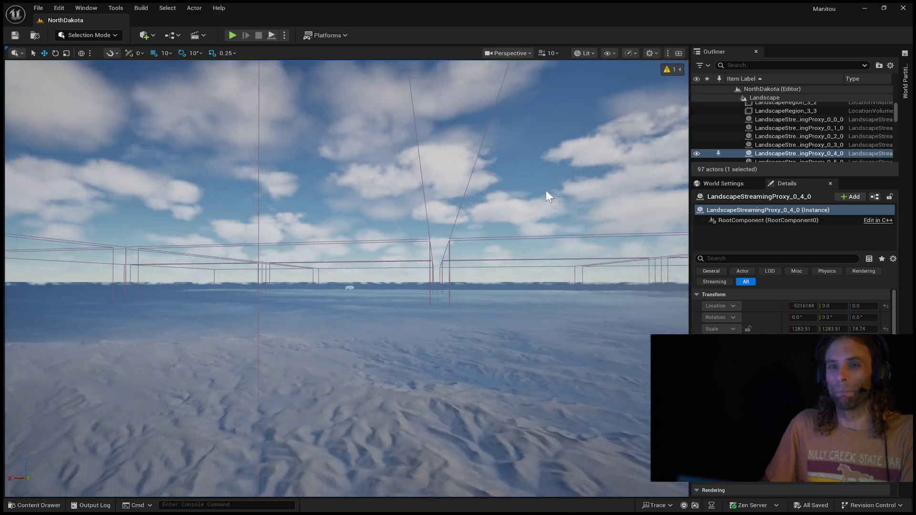
mouse_move(546, 191)
left_mouse_down()
mouse_move(546, 286)
mouse_move(539, 201)
left_mouse_up()
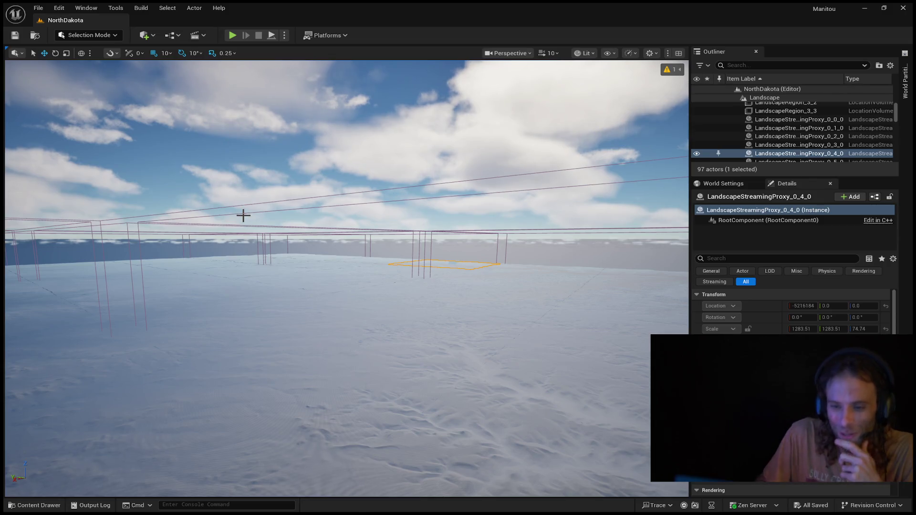
- Zoom and fly the viewport forward across the snowy landscape toward the deer
scroll(244, 217, "up", 5)
left_click_drag(327, 256, 328, 257)
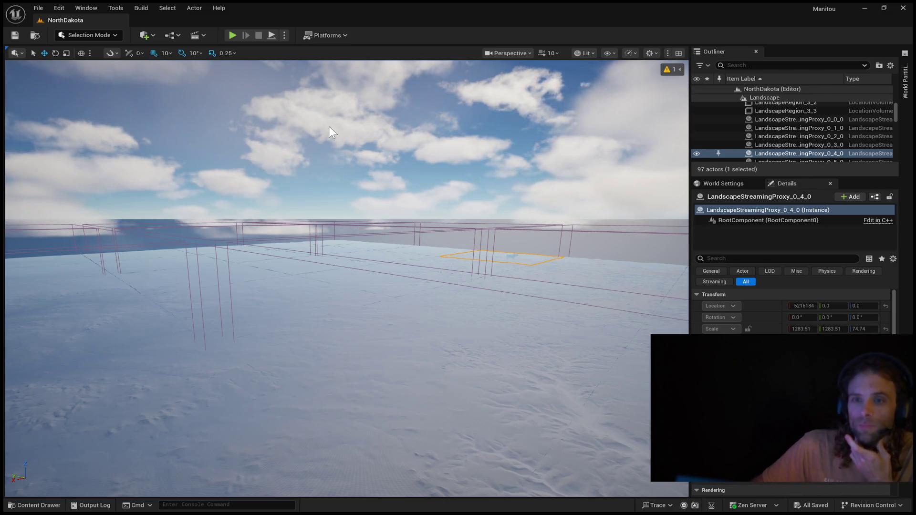
mouse_move(221, 119)
left_mouse_down()
mouse_move(224, 158)
mouse_move(215, 125)
mouse_move(256, 143)
mouse_move(256, 131)
left_mouse_up()
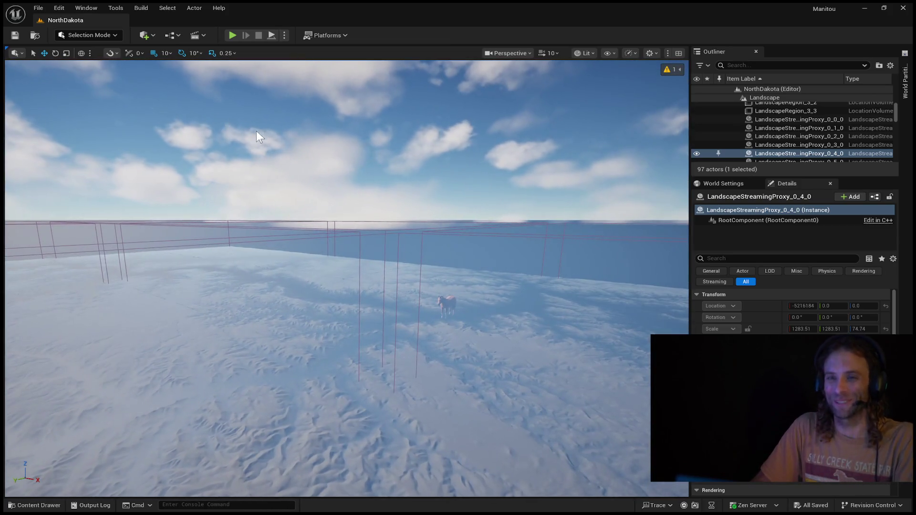
left_click(268, 141)
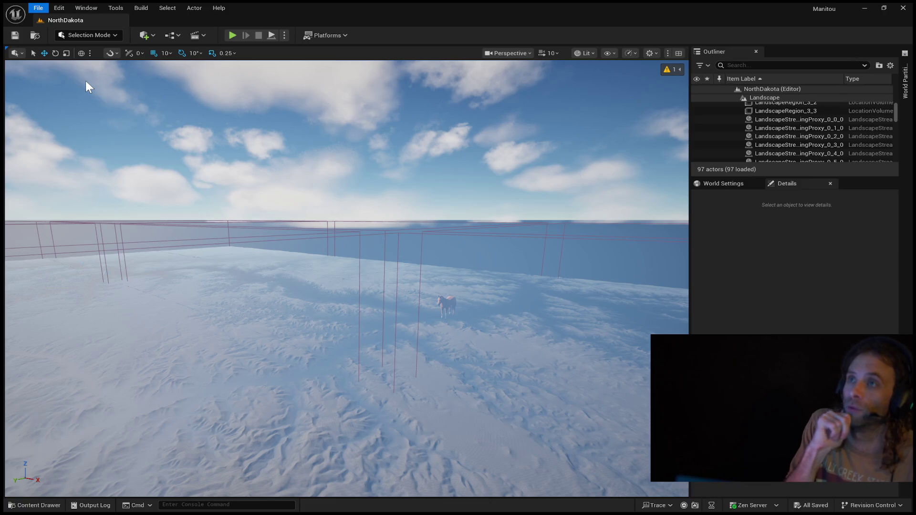
- Turn the camera away from the horse, tilt it up and fly forward over the snowfield
left_click_drag(86, 82, 58, 80)
mouse_move(416, 210)
left_mouse_down()
mouse_move(406, 203)
mouse_move(416, 211)
left_mouse_up()
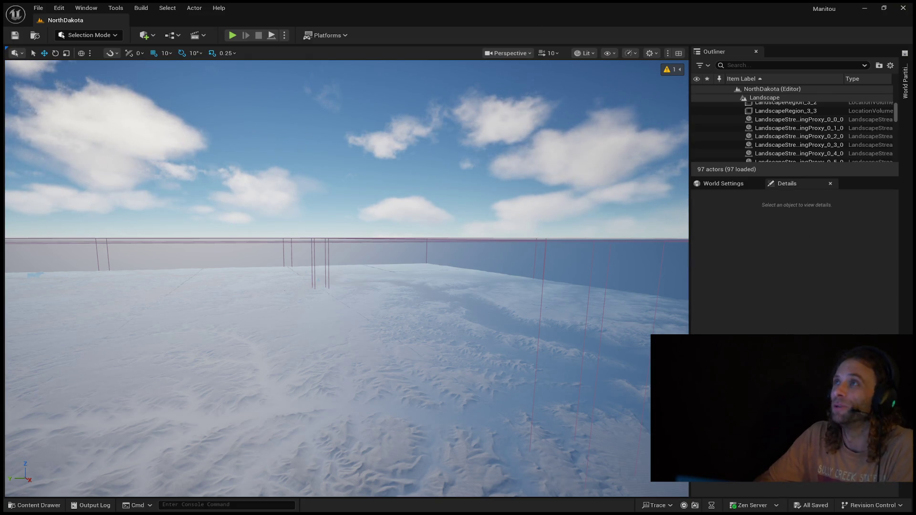
left_click(42, 8)
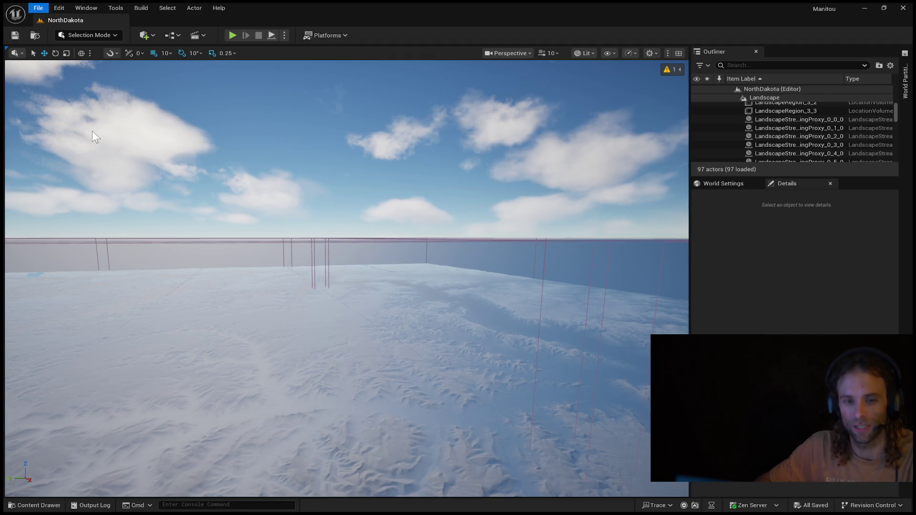
left_click_drag(92, 131, 93, 131)
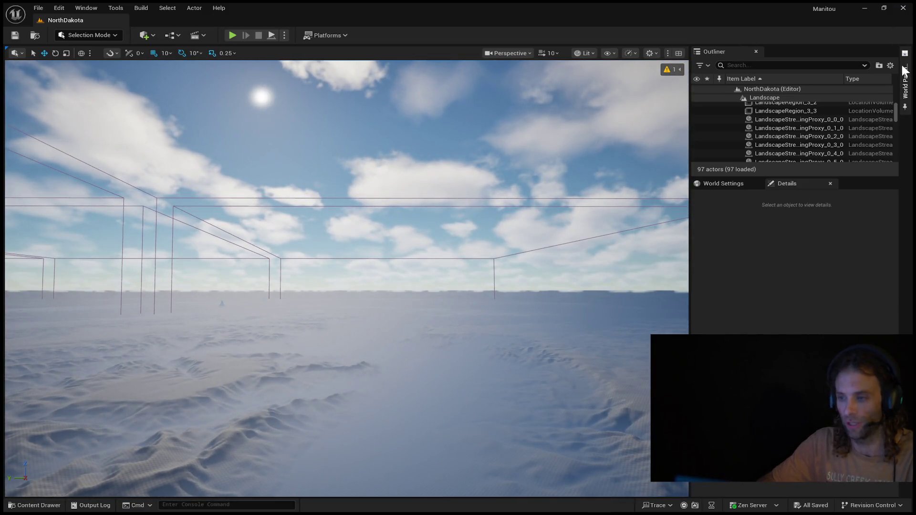
- Jump to another landscape cell from the World Partition grid and fly toward the teepee
left_click(906, 77)
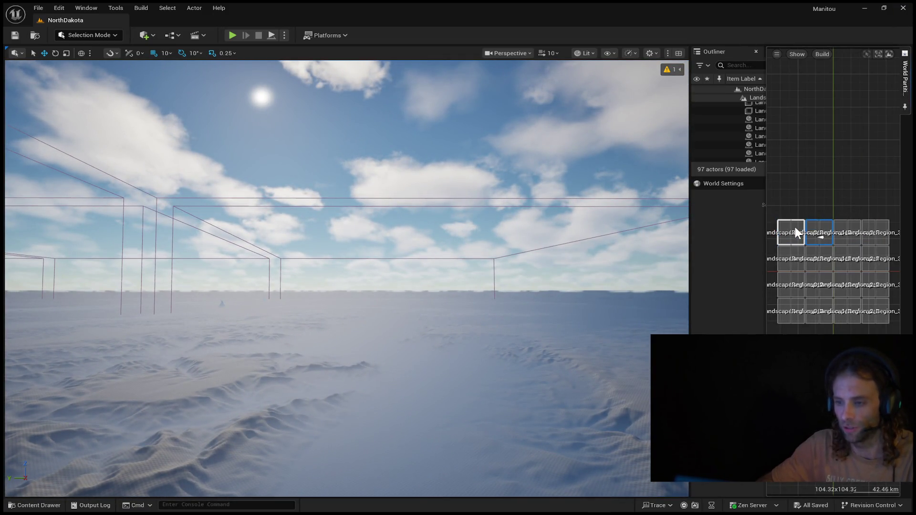
double_click(813, 311)
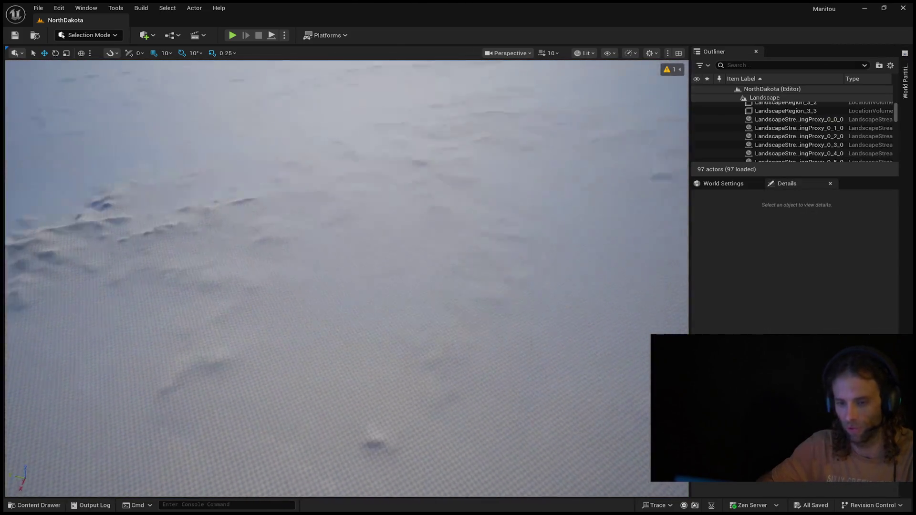
left_click_drag(92, 131, 93, 131)
mouse_move(380, 302)
left_mouse_down()
mouse_move(394, 288)
mouse_move(370, 274)
mouse_move(368, 283)
mouse_move(390, 285)
mouse_move(392, 299)
mouse_move(345, 303)
mouse_move(393, 286)
mouse_move(458, 282)
mouse_move(432, 315)
mouse_move(362, 267)
mouse_move(147, 158)
left_mouse_up()
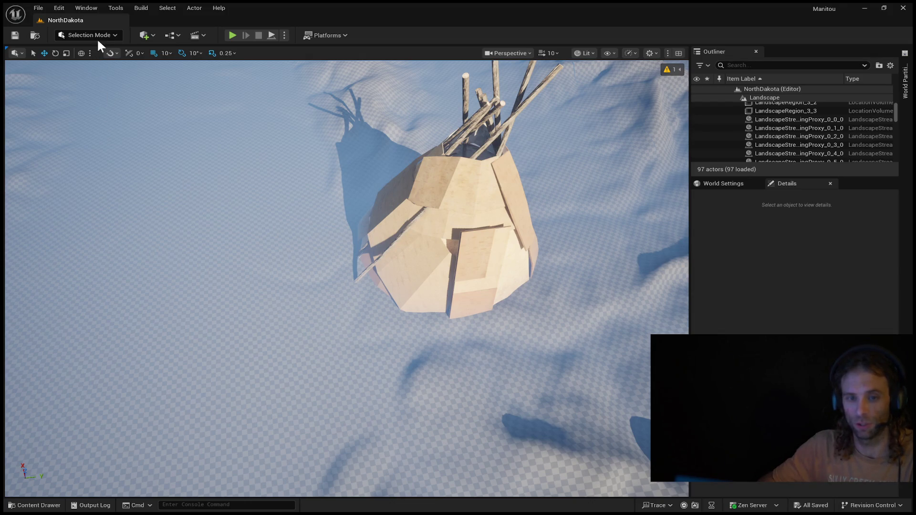
- Switch to Landscape Sculpt, raise a ridge below the teepee, then undo it
key("shift+2")
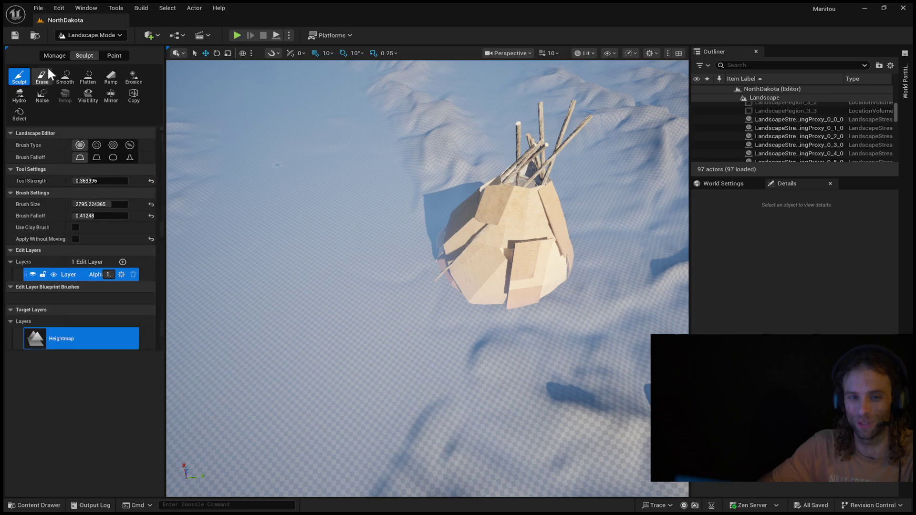
scroll(373, 203, "up", 10)
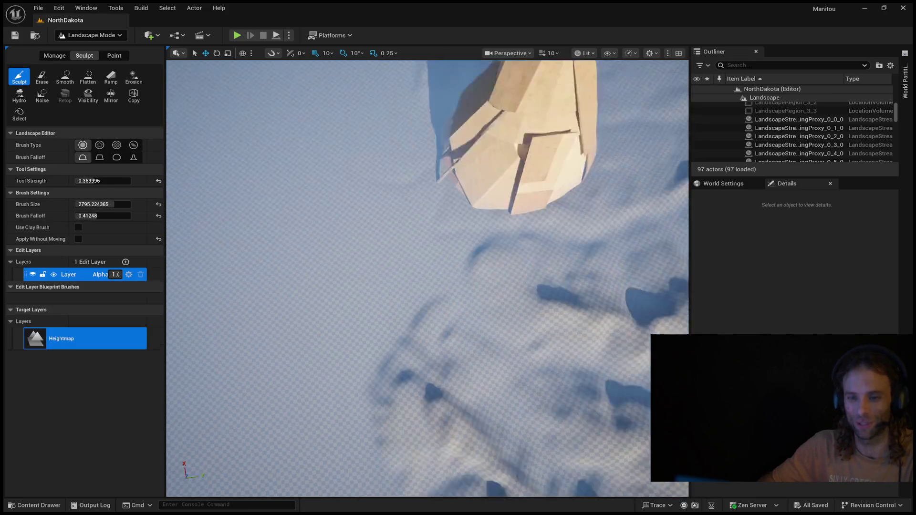
scroll(373, 203, "down", 8)
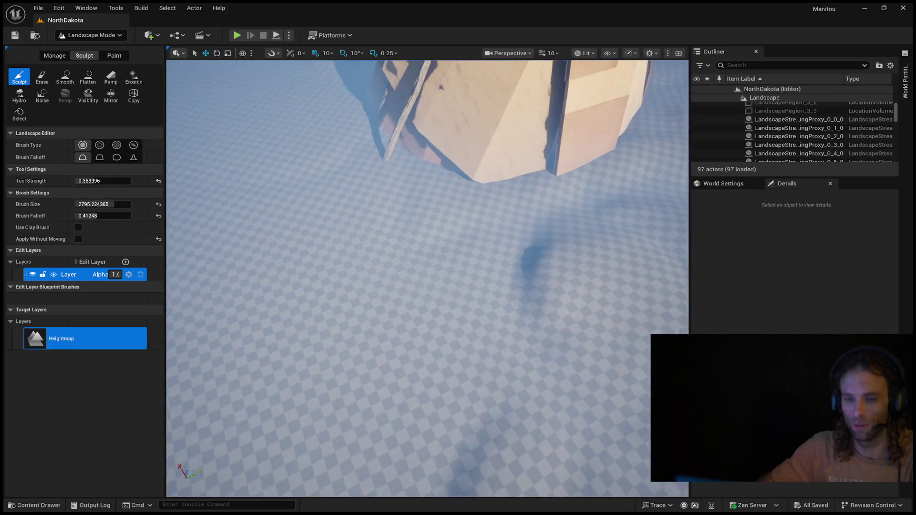
left_click_drag(336, 247, 336, 247)
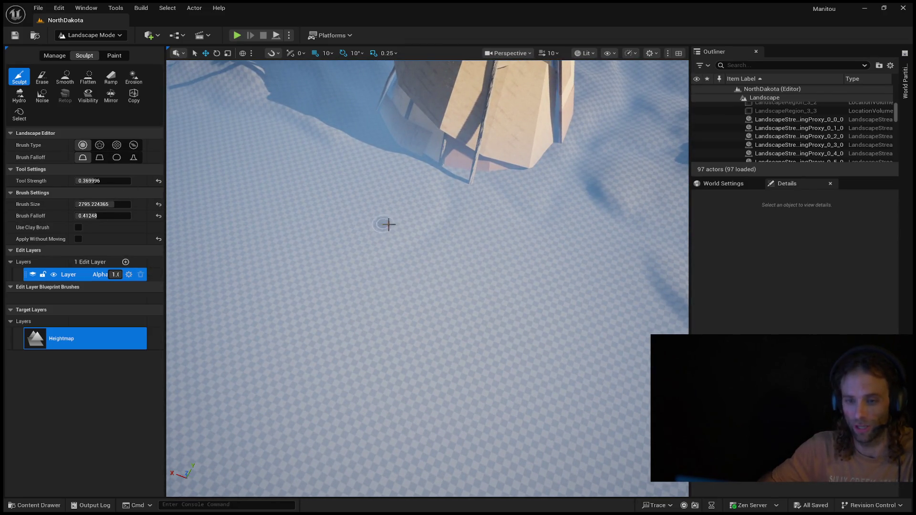
left_click(407, 254)
mouse_move(413, 248)
left_mouse_down()
mouse_move(434, 231)
mouse_move(443, 190)
left_mouse_up()
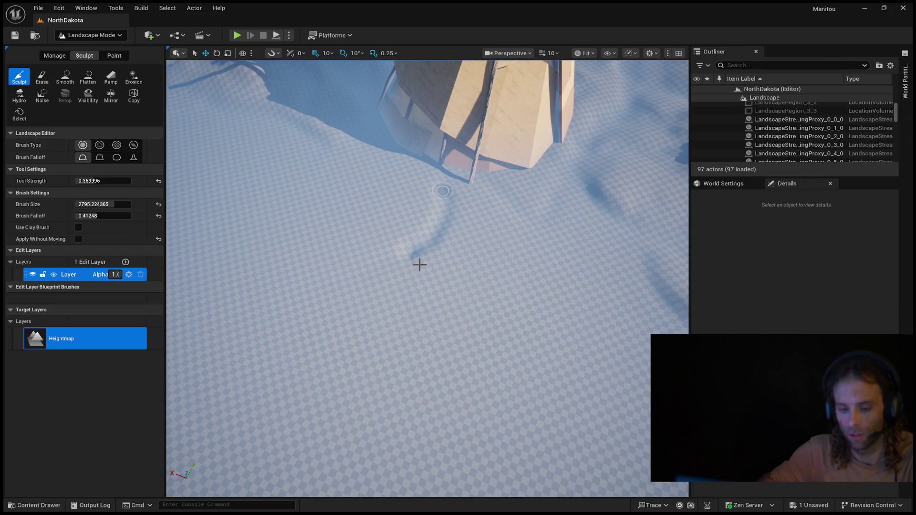
key("ctrl+s")
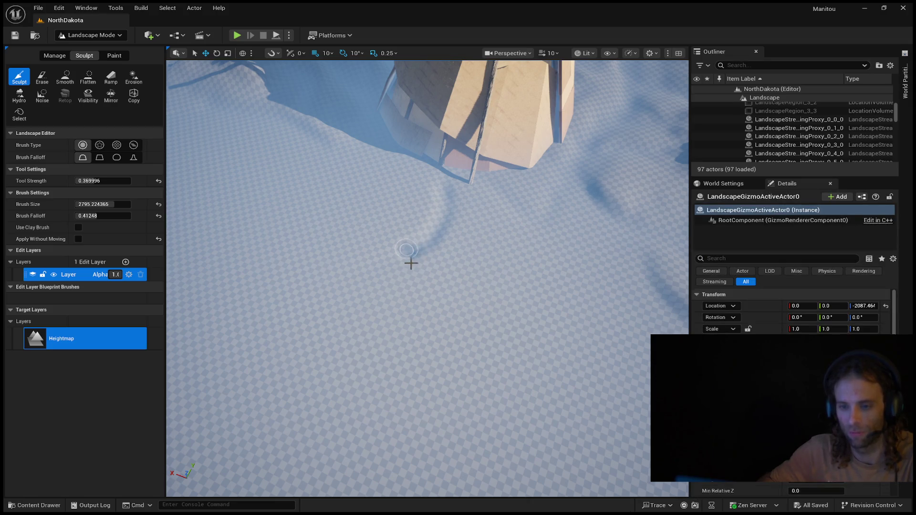
- Re-sculpt a ridge running down-left from the teepee, add a dab, and start Play
left_click(442, 246)
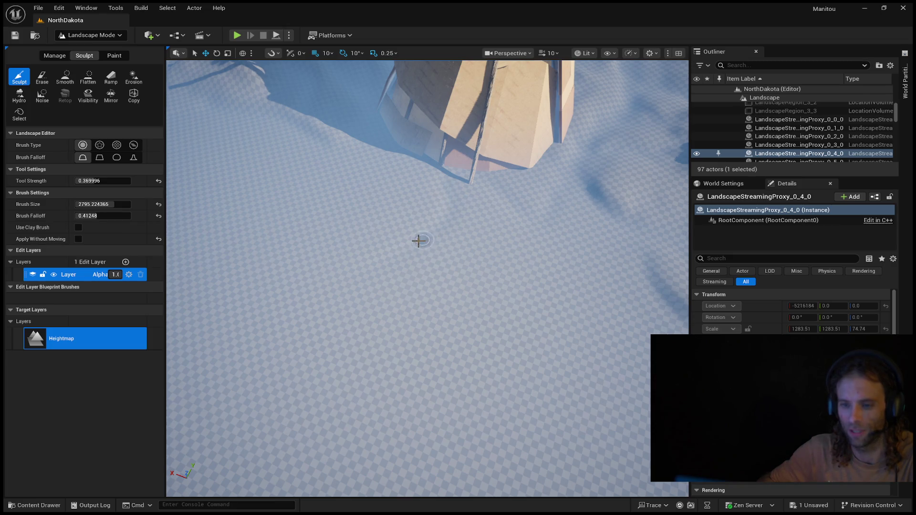
mouse_move(447, 180)
left_mouse_down()
mouse_move(440, 215)
mouse_move(401, 247)
left_mouse_up()
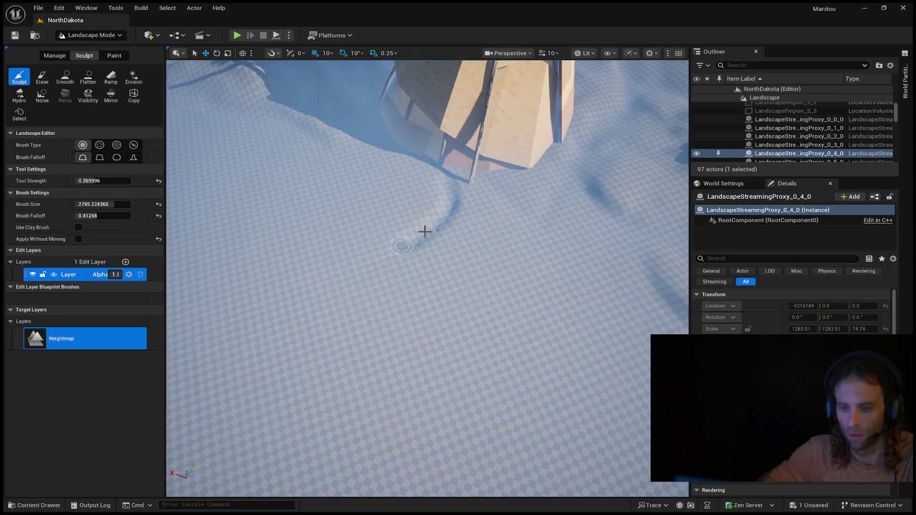
left_click(432, 218)
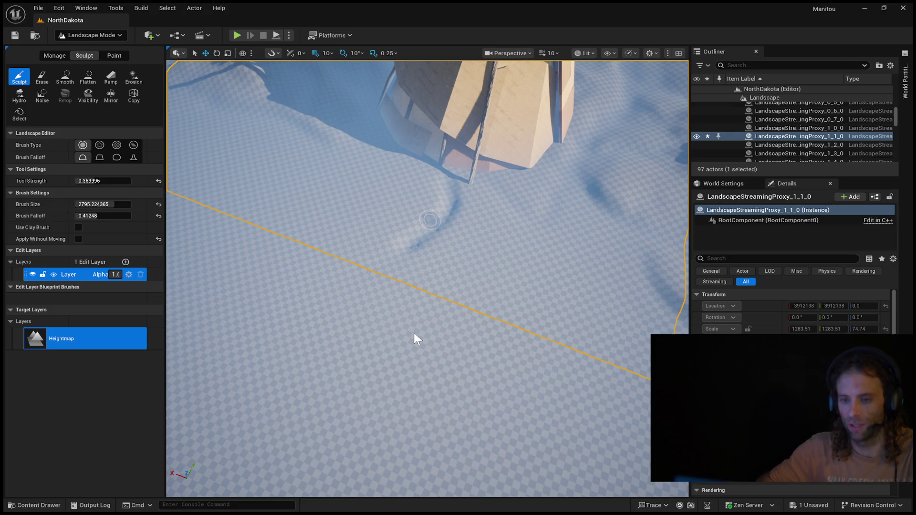
key("alt+p")
- Run the mannequin uphill, back, right and left across the sculpted slopes, then jump
key("w")
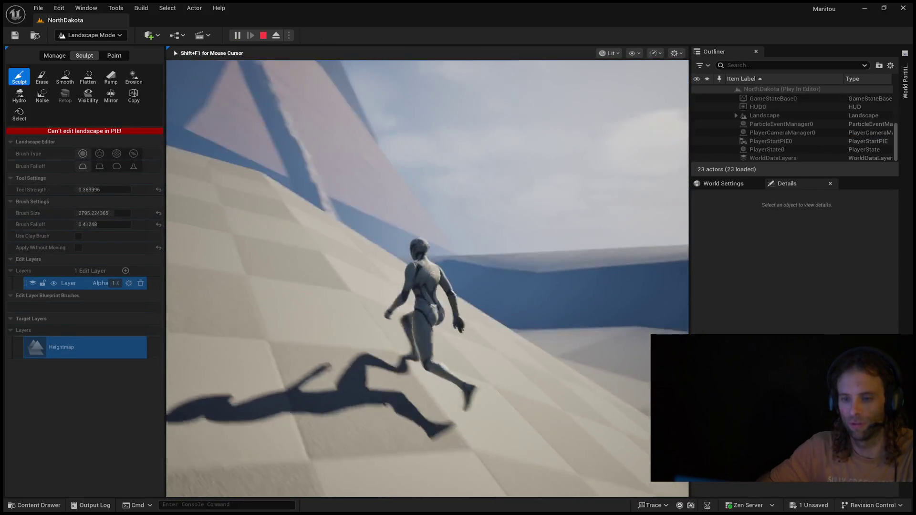
key("s")
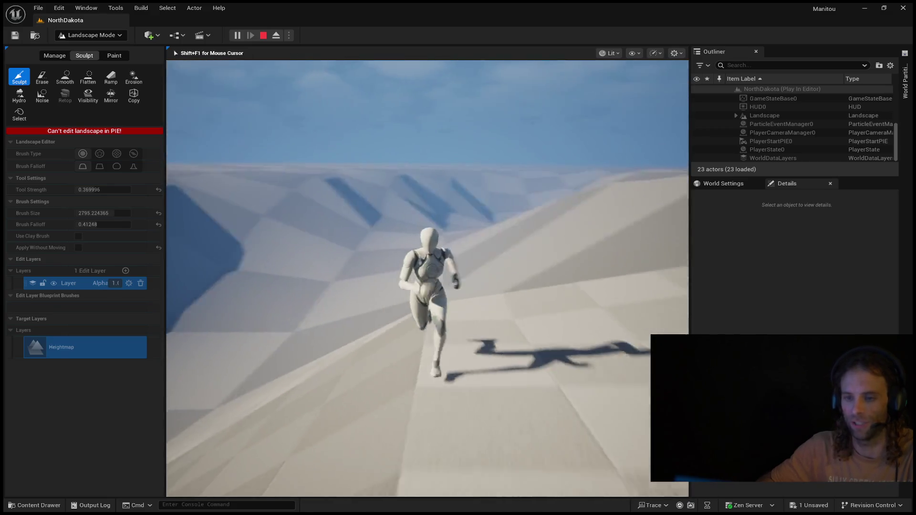
key("w")
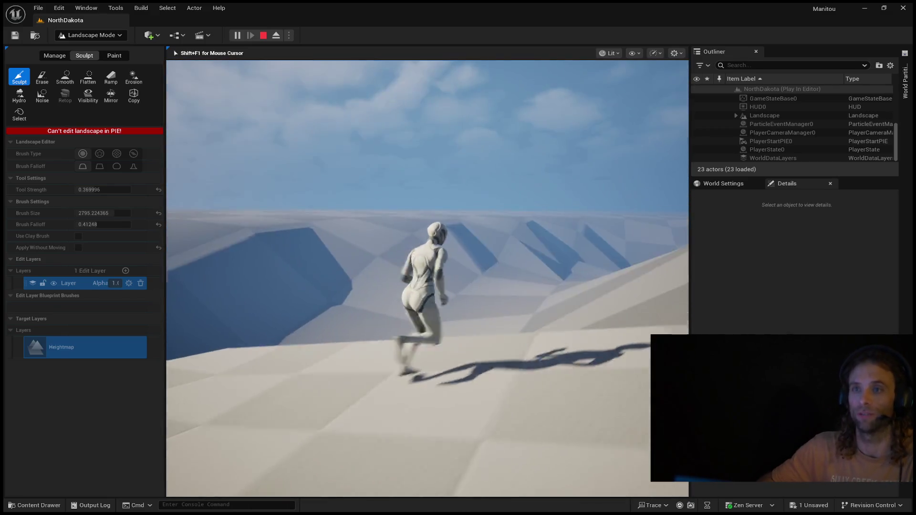
key("d")
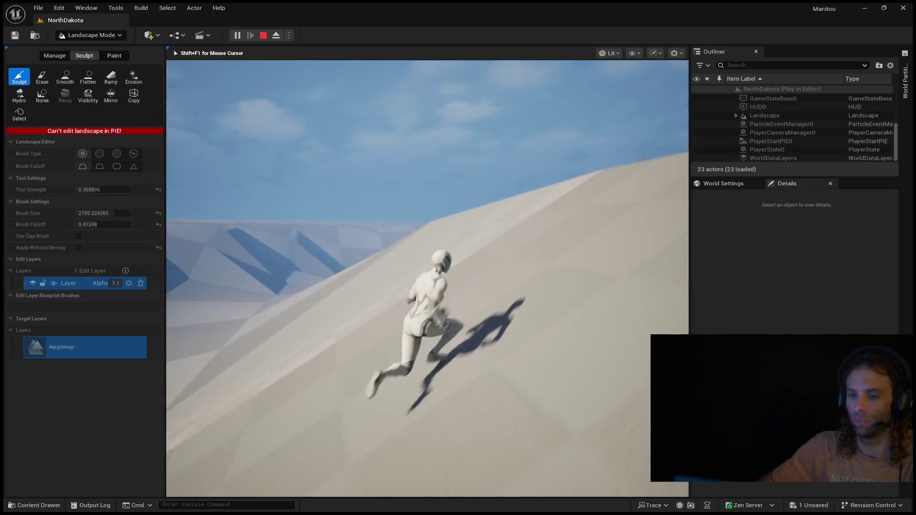
key("w")
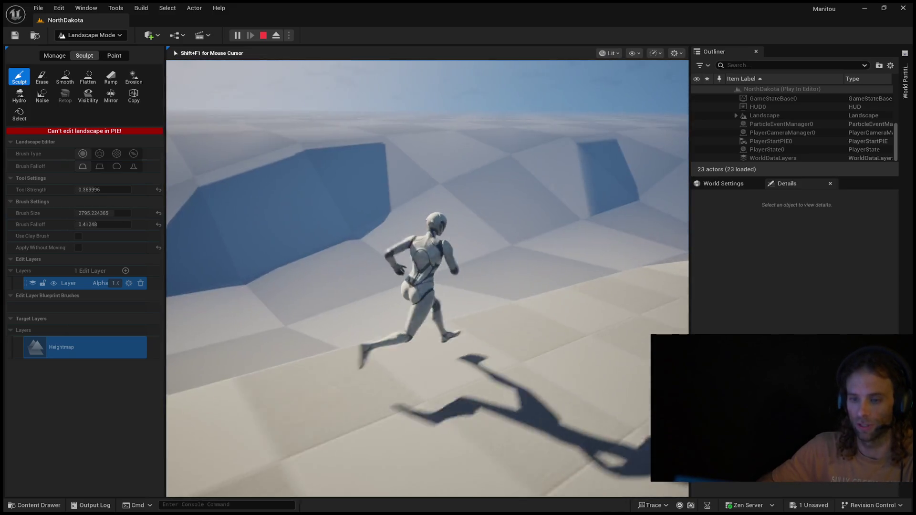
key("a")
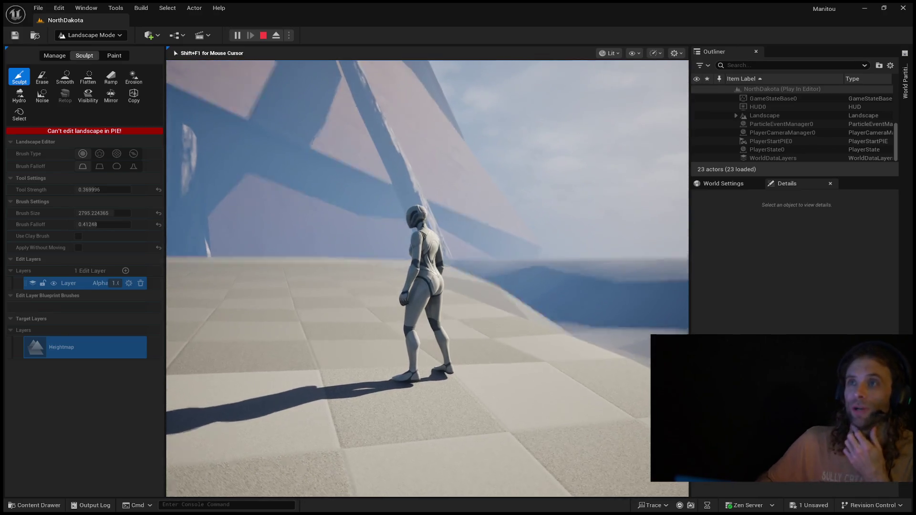
key("w")
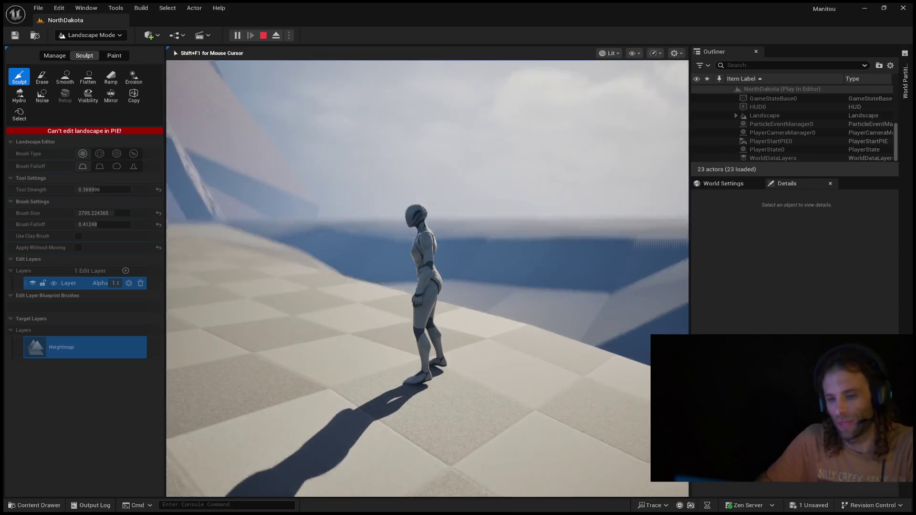
key("space")
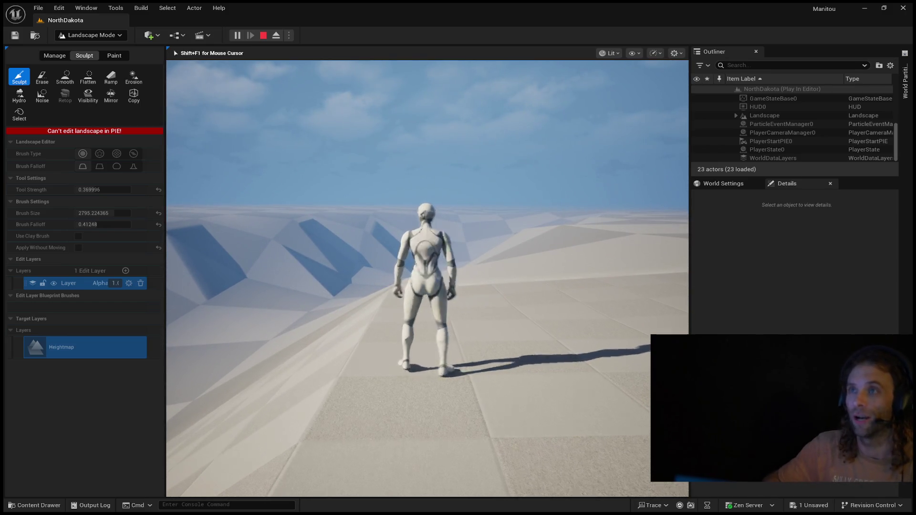
- Run the mannequin forward once more, then exit Play-In-Editor with Esc
key("w")
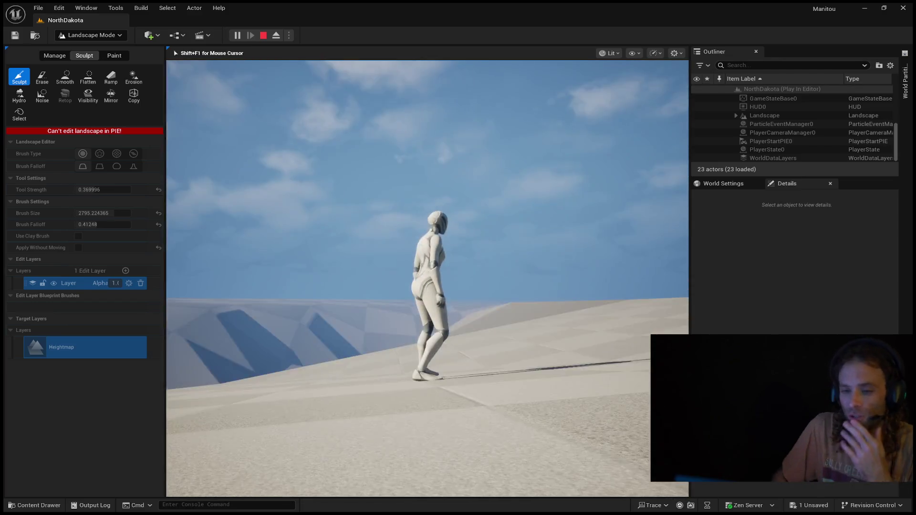
key("Escape")
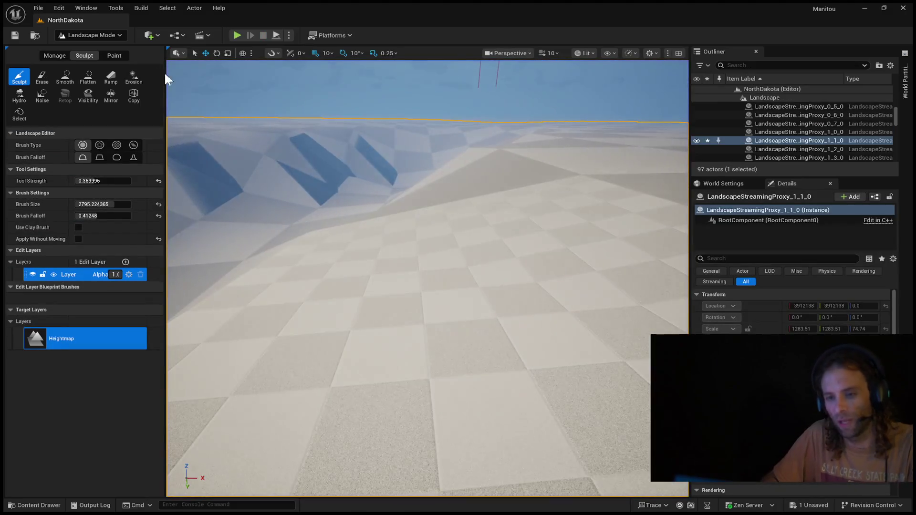
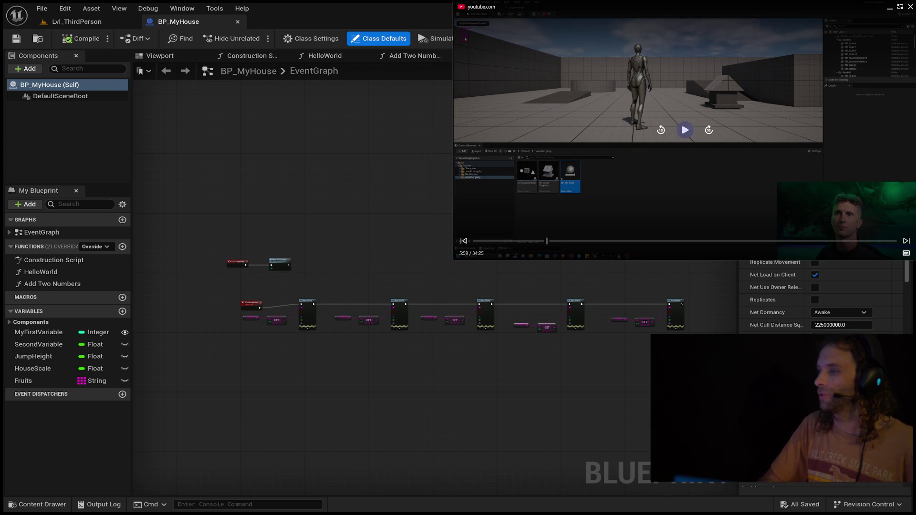
- Play and pause the reference tutorial video to follow along
left_click(683, 134)
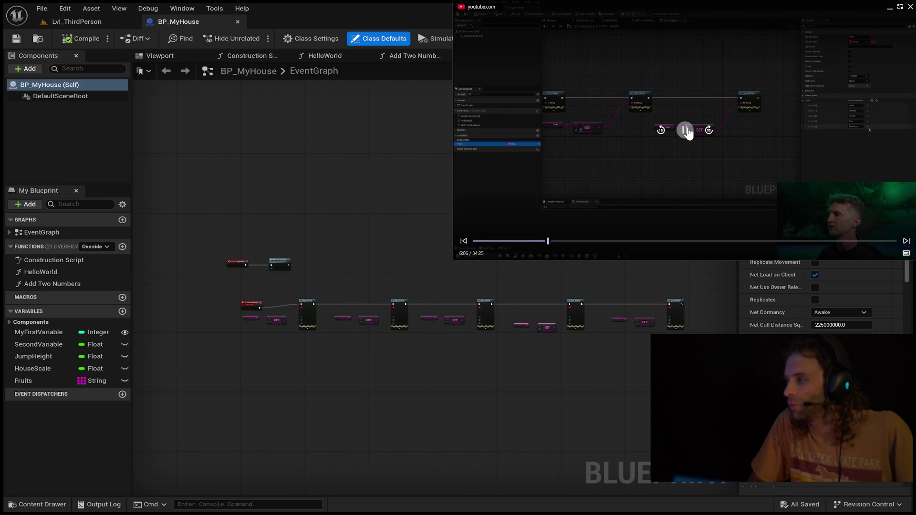
left_click(686, 130)
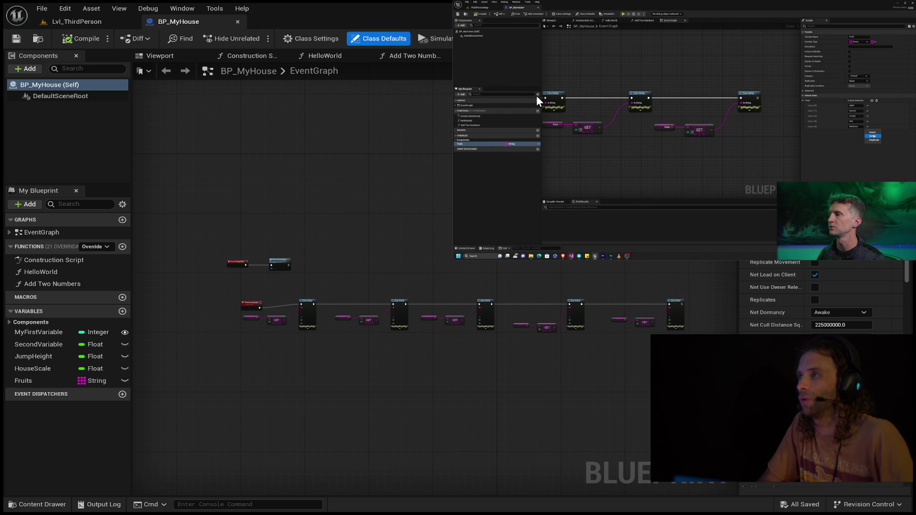
mouse_move(533, 99)
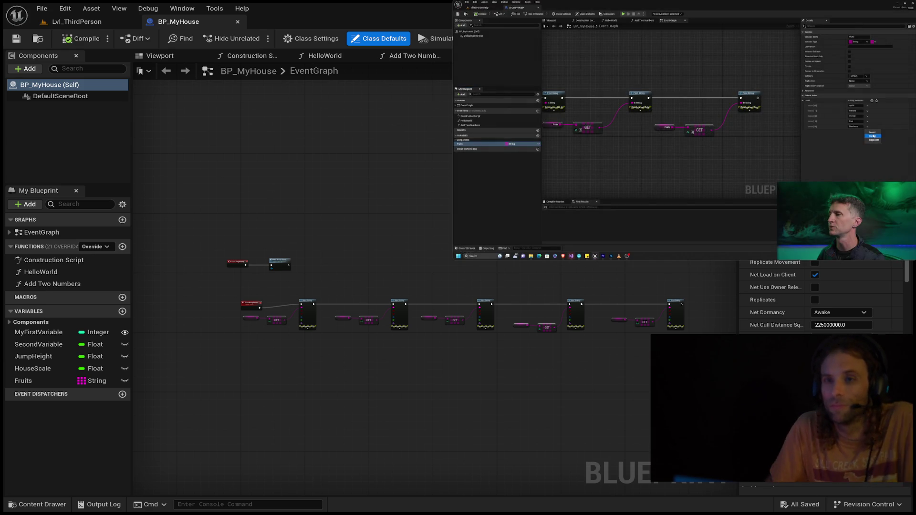
mouse_move(615, 49)
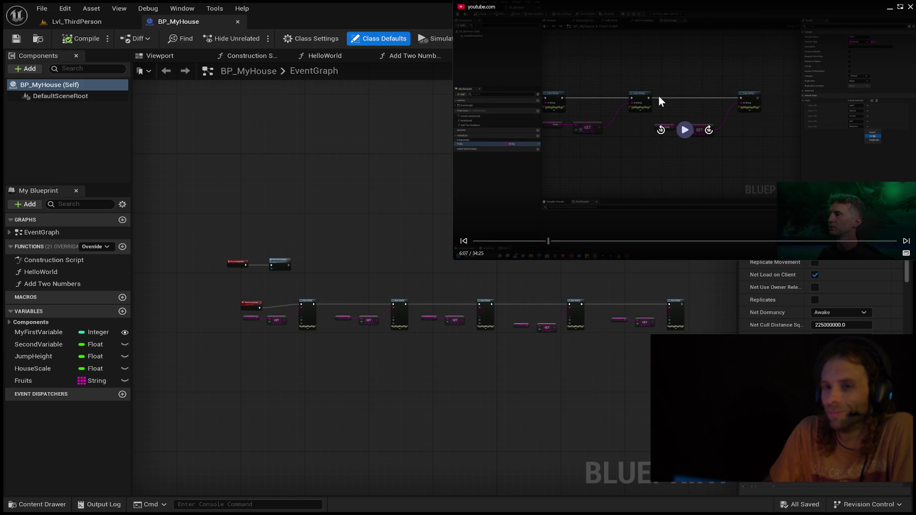
left_click(685, 131)
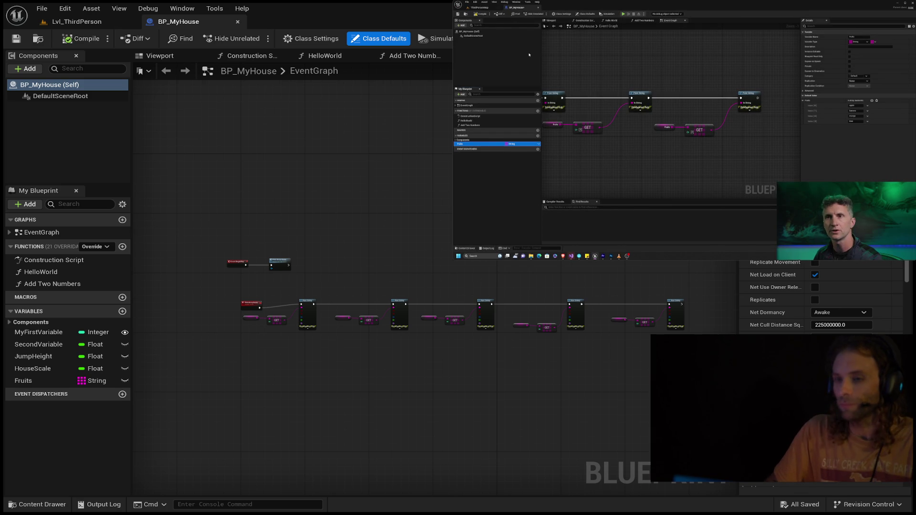
- Pan along the Print String chain and select the PrintArrayItems event node
scroll(477, 358, "up", 5)
mouse_move(614, 364)
left_mouse_down()
mouse_move(432, 361)
mouse_move(466, 379)
mouse_move(468, 391)
left_mouse_up()
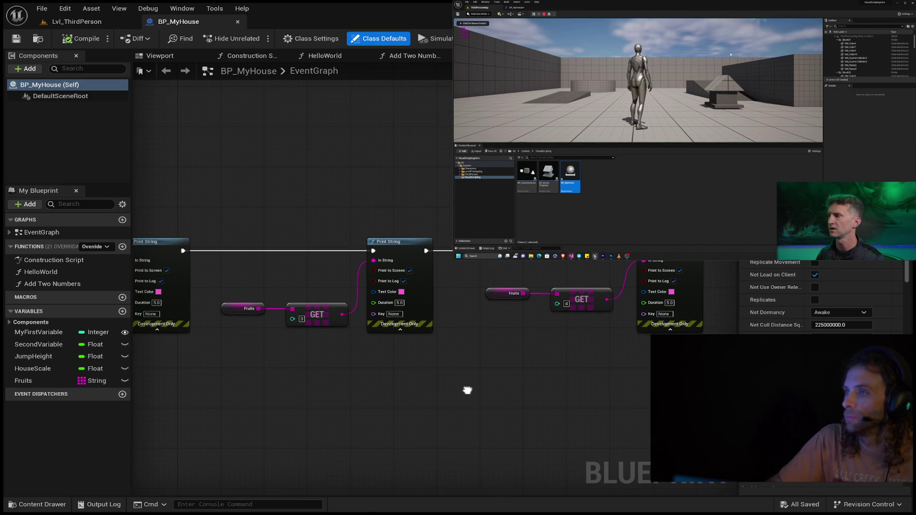
scroll(467, 391, "down", 7)
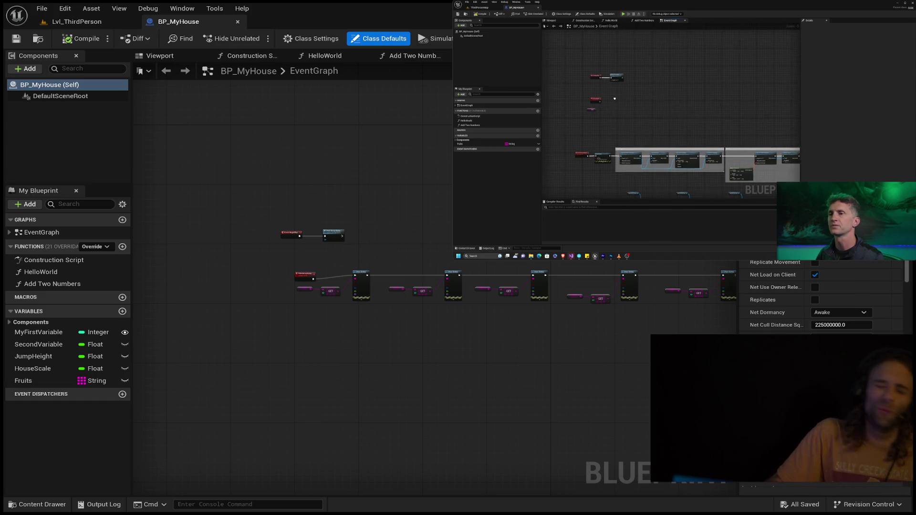
mouse_move(393, 225)
left_mouse_down()
mouse_move(303, 204)
mouse_move(237, 247)
left_mouse_up()
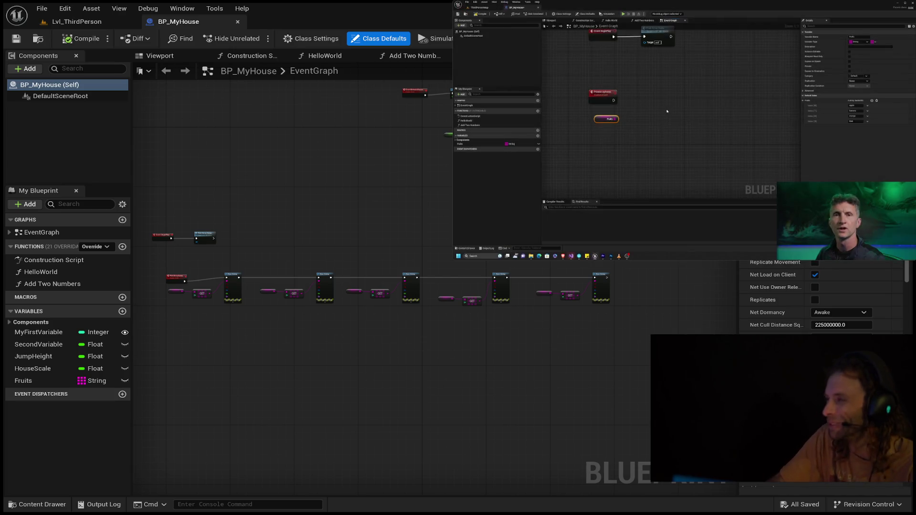
mouse_move(678, 113)
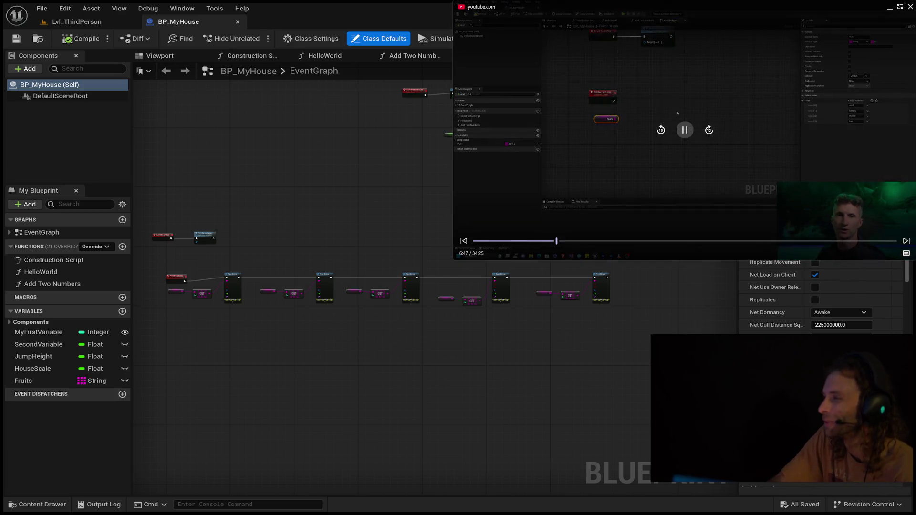
left_click(662, 131)
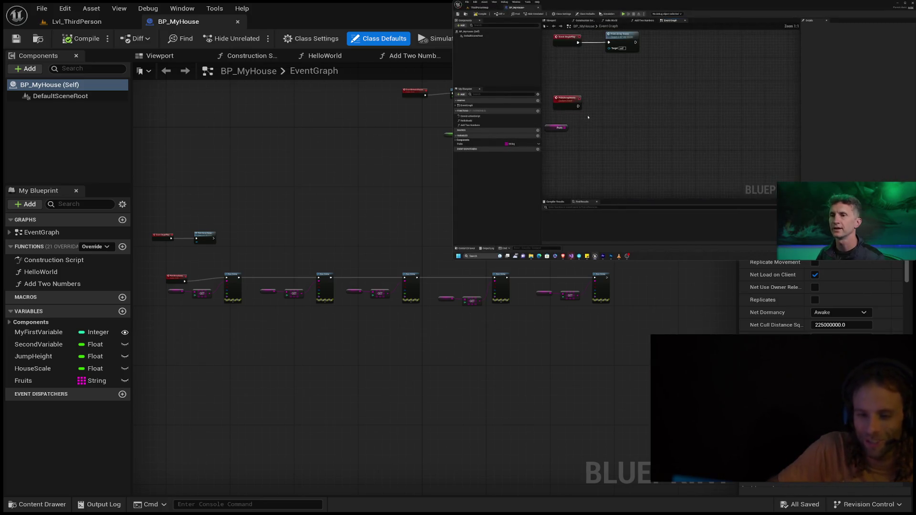
left_click(159, 270)
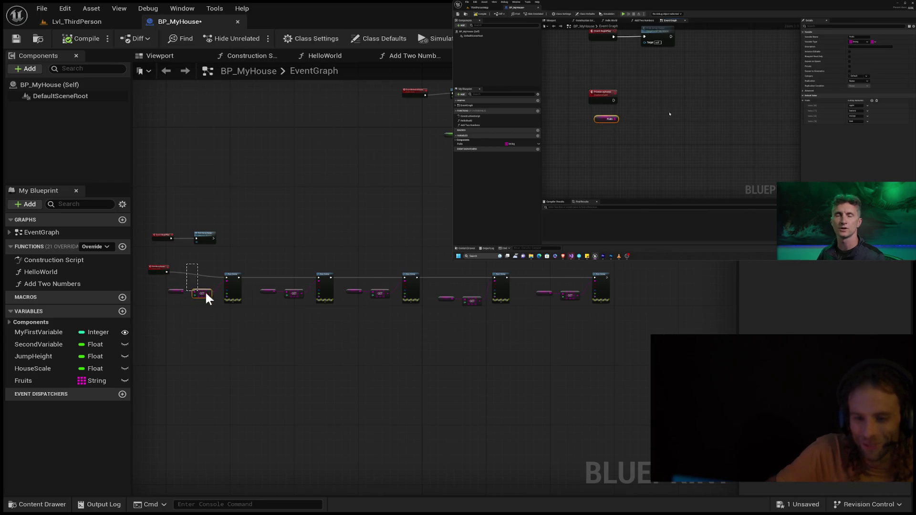
- Delete the old Print String and GET node row, then pick out MyFirstVariable
left_click_drag(206, 294, 640, 339)
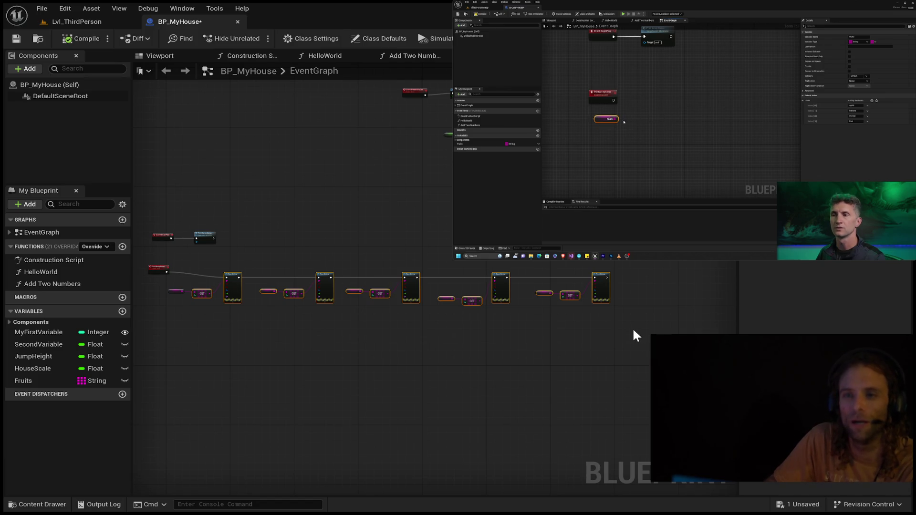
key("Delete")
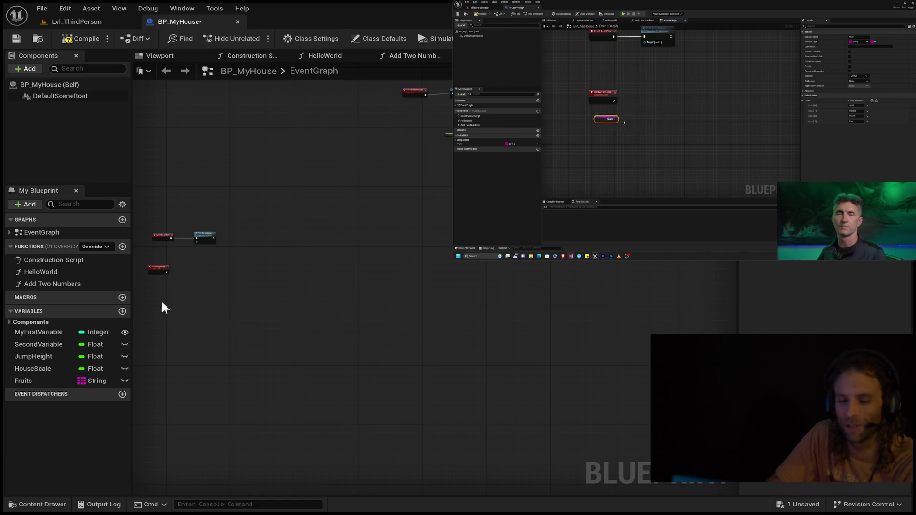
left_click(40, 380)
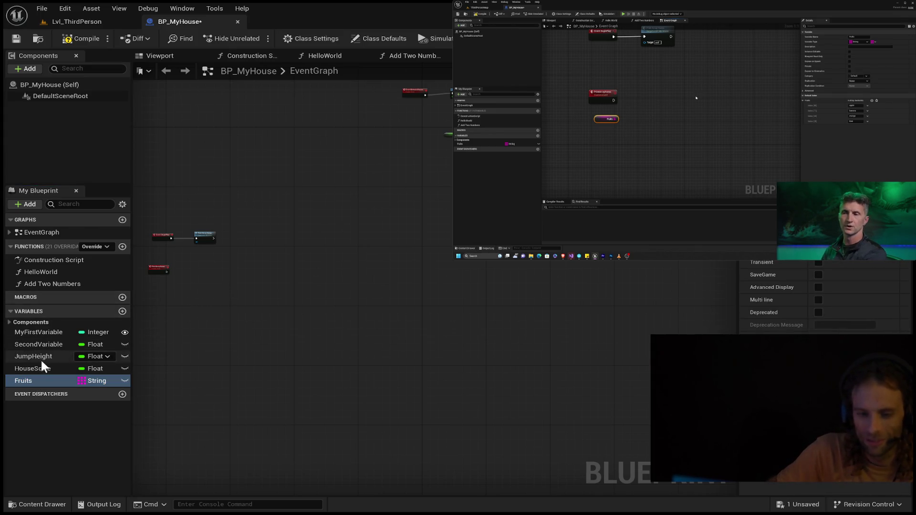
left_click(35, 367)
left_click(35, 334)
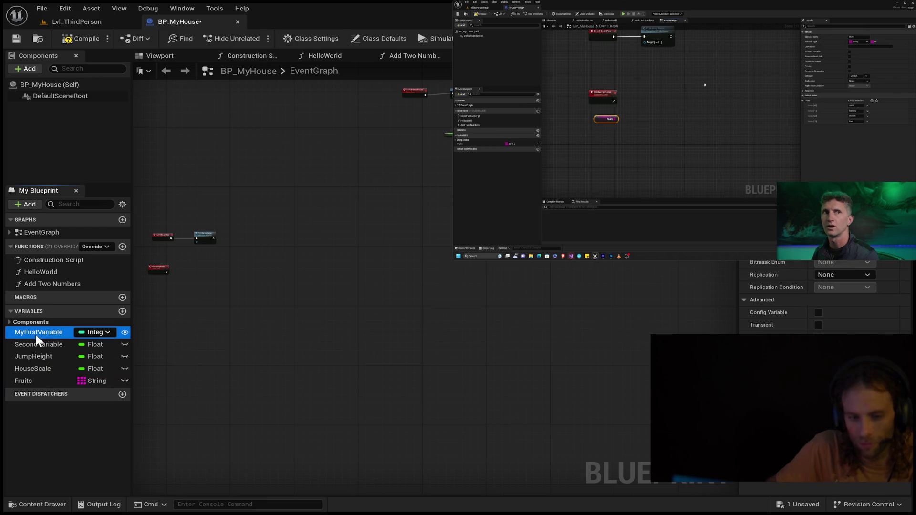
left_click(25, 365)
left_click(27, 343)
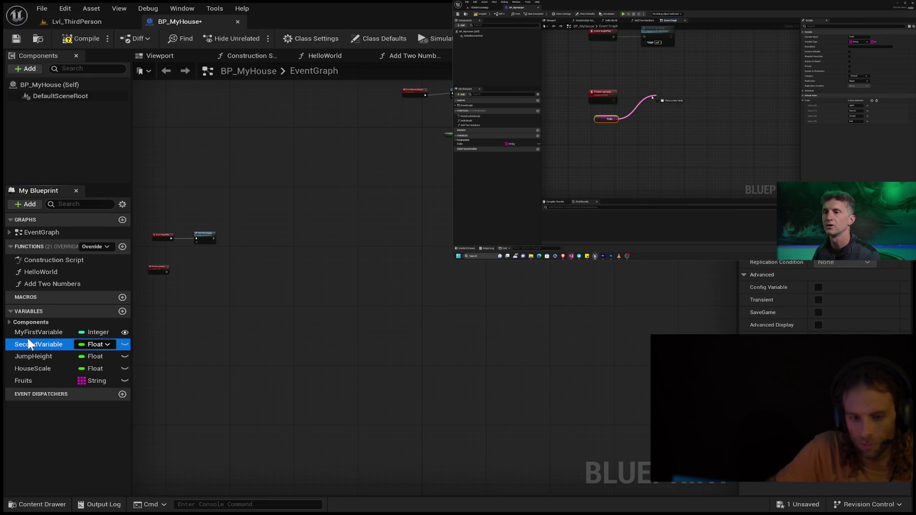
left_click(31, 334)
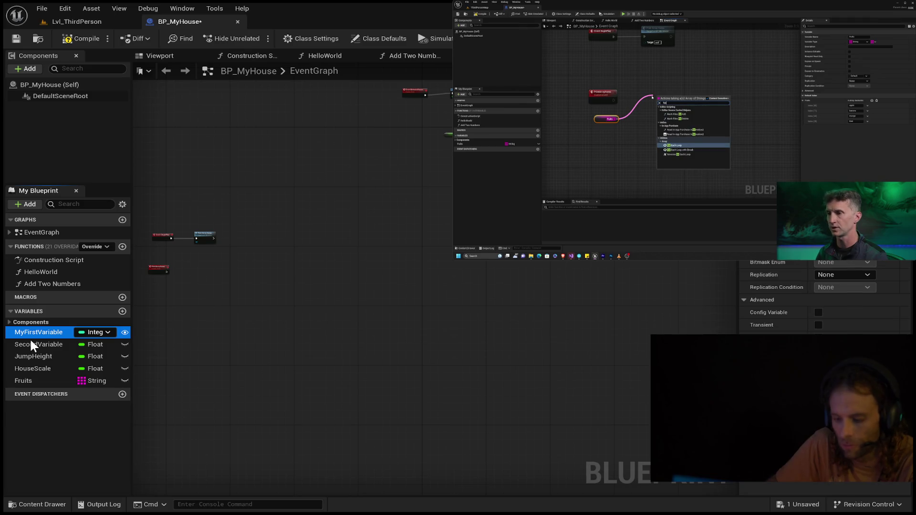
- Delete MyFirstVariable, JumpHeight, SecondVariable and HouseScale from My Blueprint
key("Delete")
left_click(30, 343)
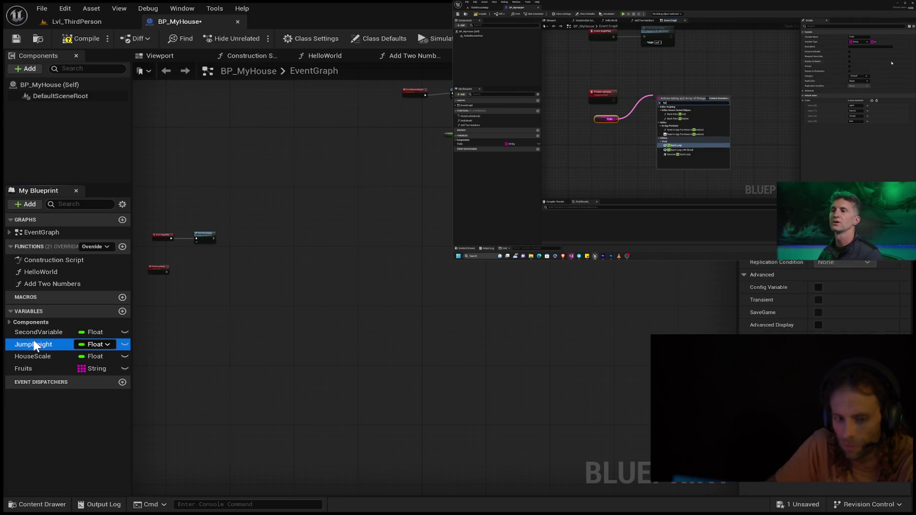
key("Delete")
left_click(38, 334)
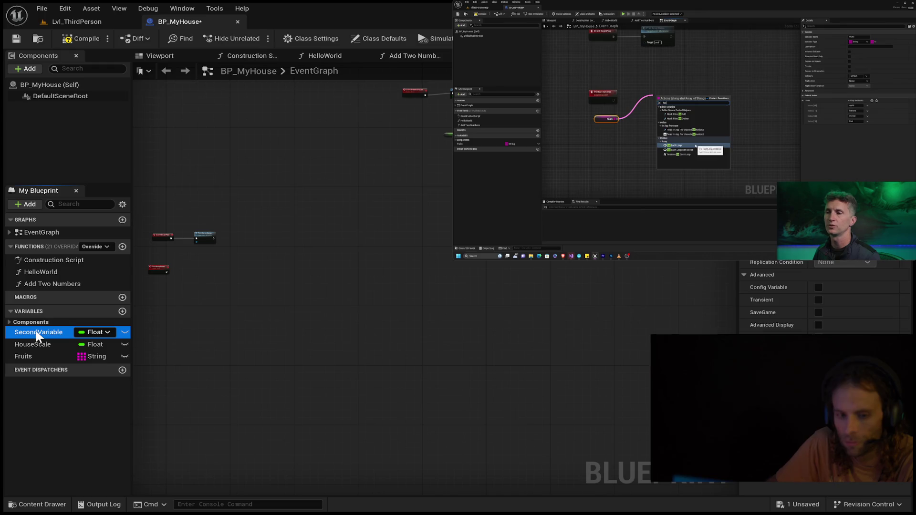
key("Delete")
left_click(39, 331)
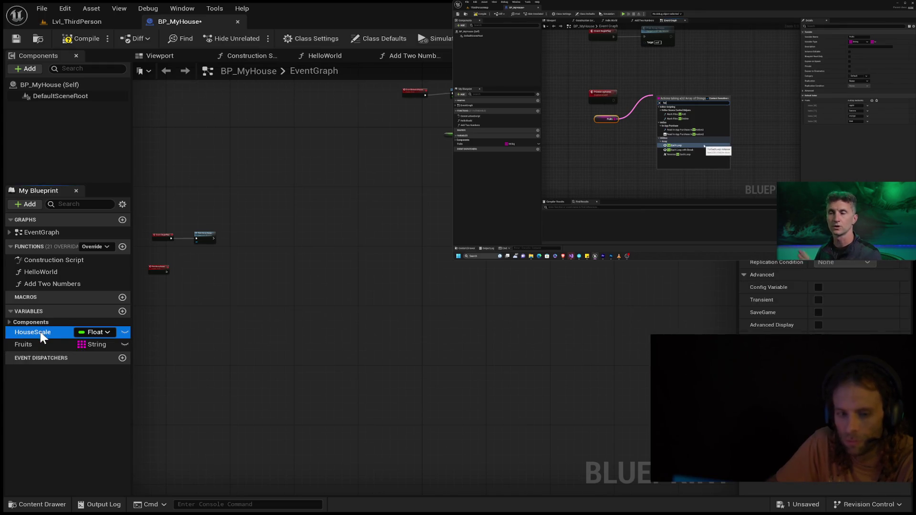
key("Delete")
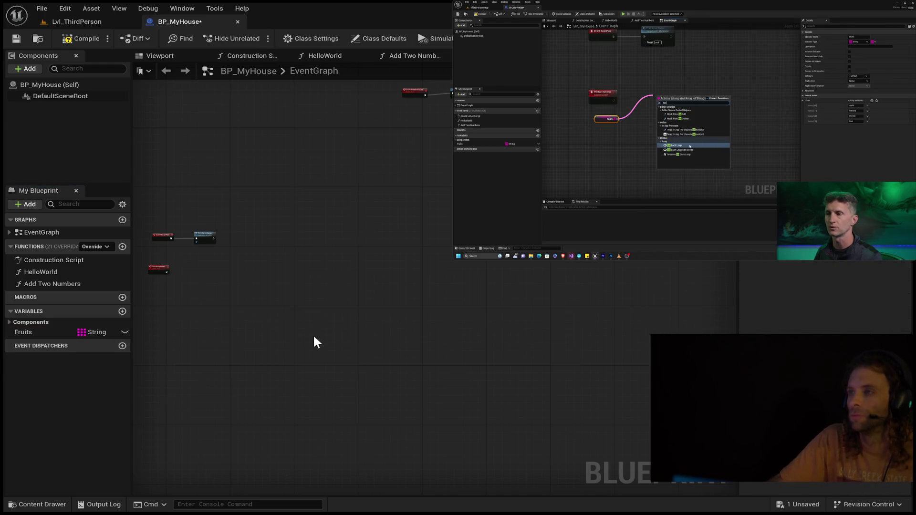
- Place a Fruits getter node and attach a For Each Loop to its array output
left_click(34, 333)
key("ctrl+v")
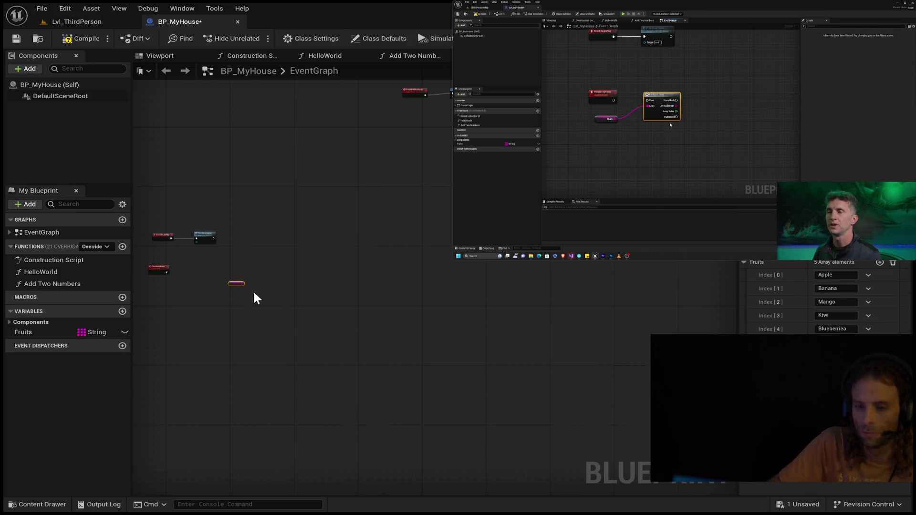
left_click_drag(253, 290, 299, 270)
scroll(249, 288, "up", 5)
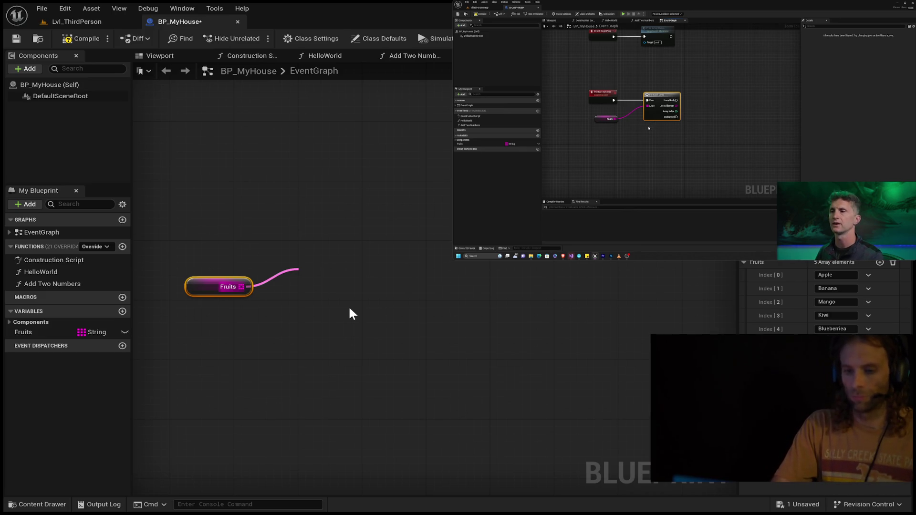
key("Return")
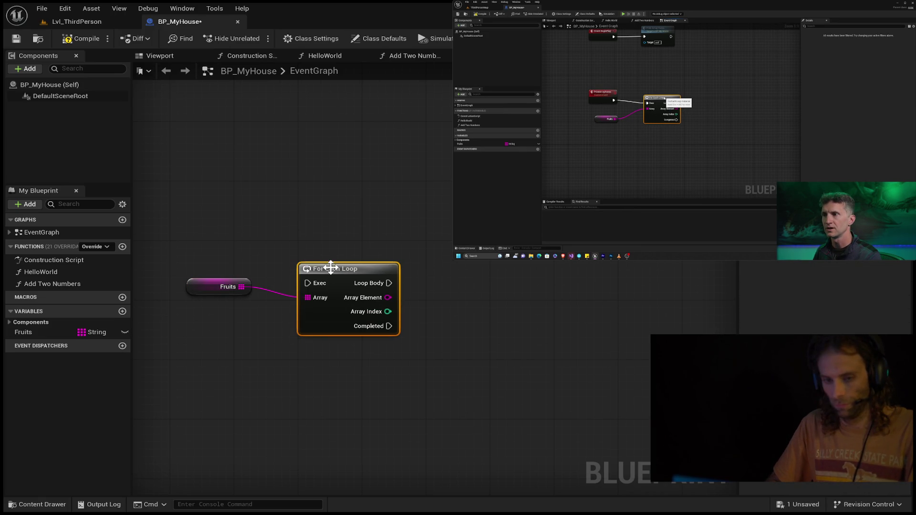
left_click_drag(333, 269, 348, 270)
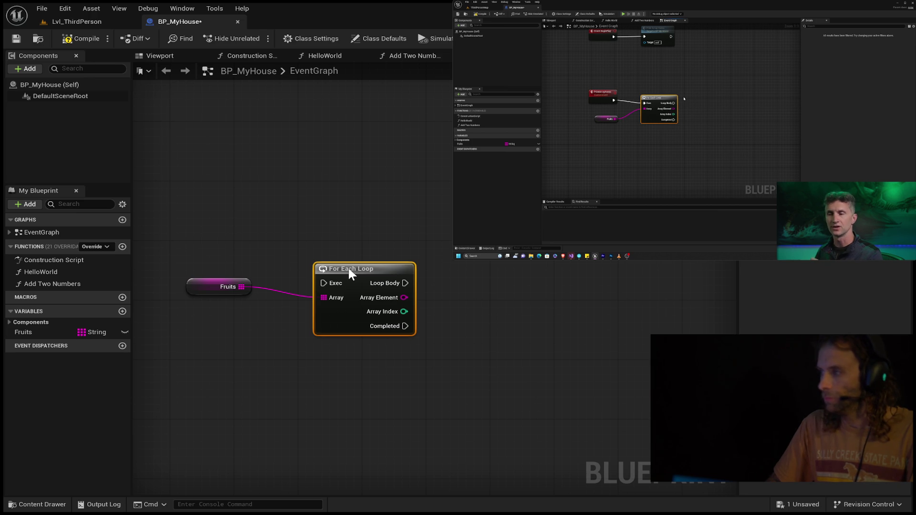
left_click_drag(349, 270, 356, 256)
- Move the PrintArrayItems event beside the loop and wire it into the loop's Exec input
left_click_drag(199, 202, 536, 242)
left_click_drag(683, 261, 536, 395)
left_click(536, 394)
mouse_move(199, 239)
left_mouse_down()
mouse_move(397, 236)
mouse_move(534, 265)
mouse_move(520, 282)
left_mouse_up()
left_click_drag(677, 321, 668, 308)
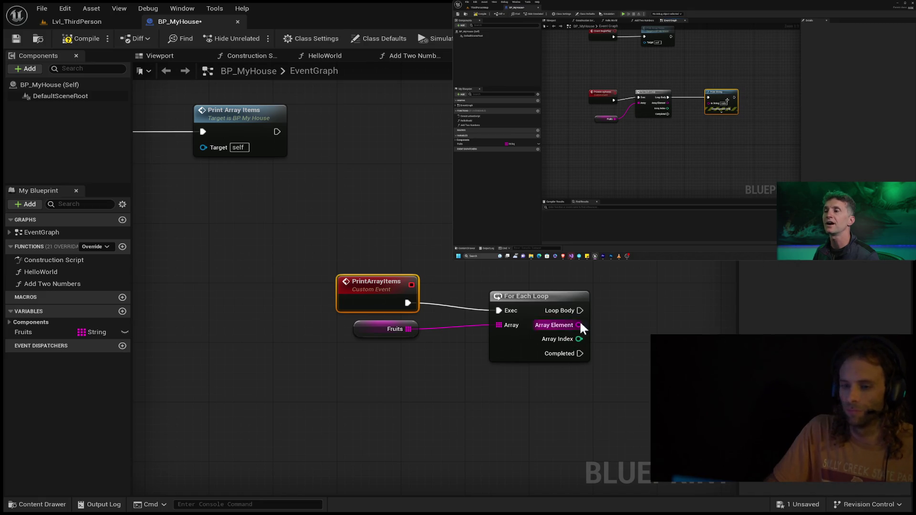
- Add a Print String on the Loop Body output and compile BP_MyHouse
left_click_drag(580, 311, 643, 311)
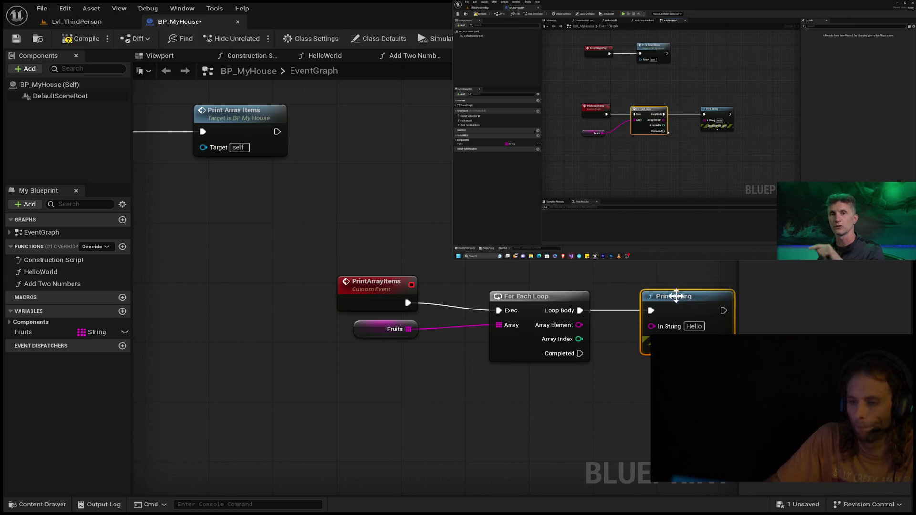
left_click_drag(677, 297, 537, 268)
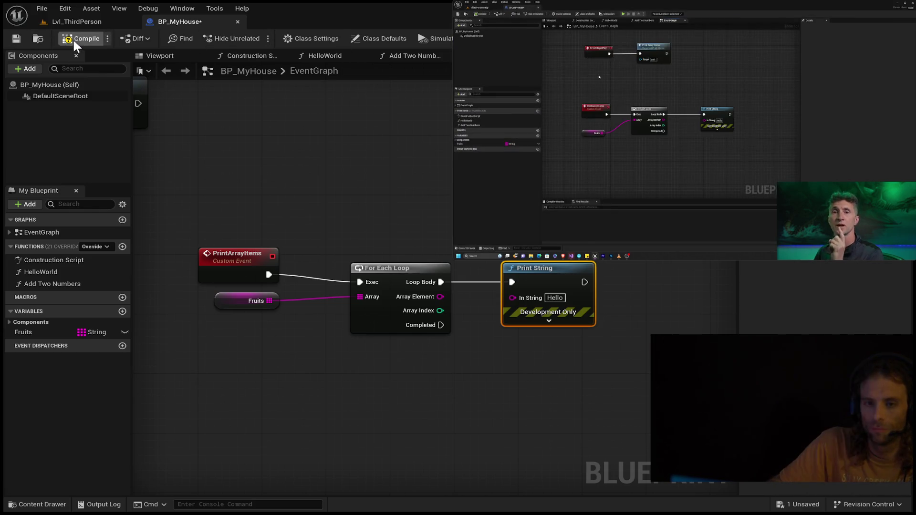
left_click(72, 38)
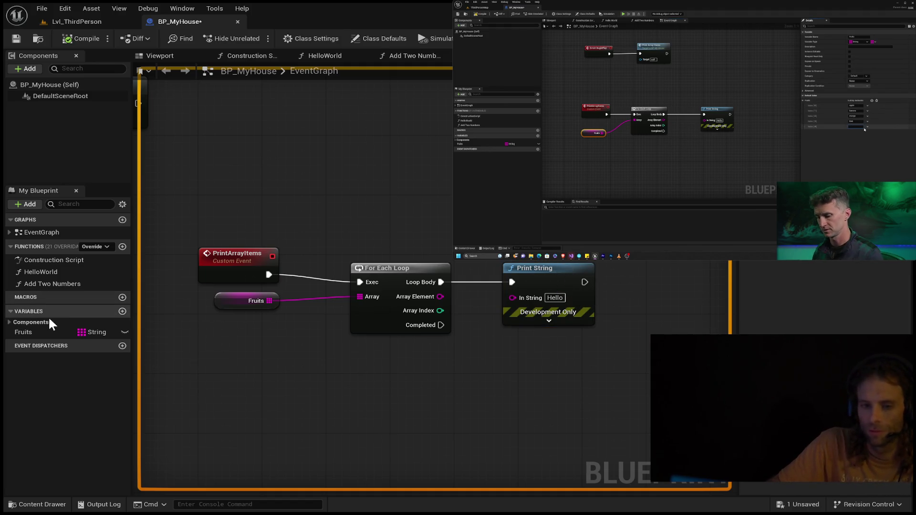
- Wire the loop's Array Element into the Print String's In String pin
left_click(21, 333)
left_click(19, 332)
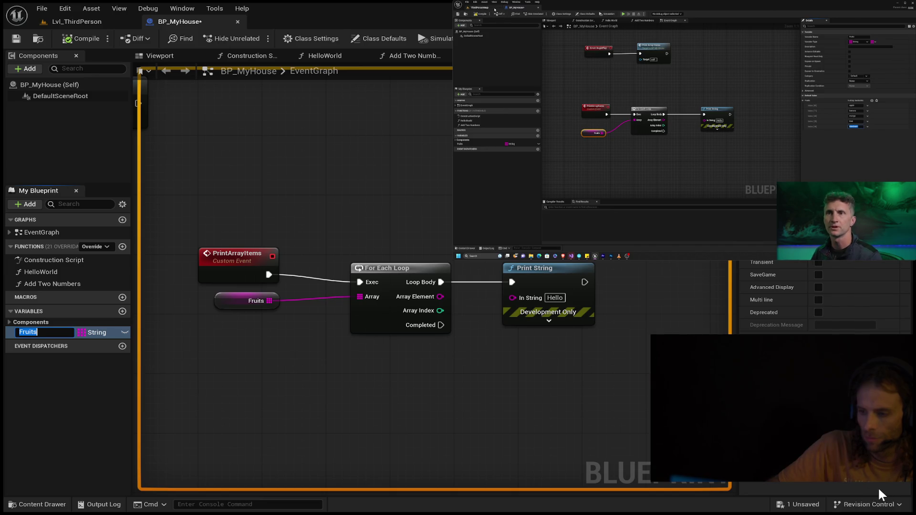
key("Return")
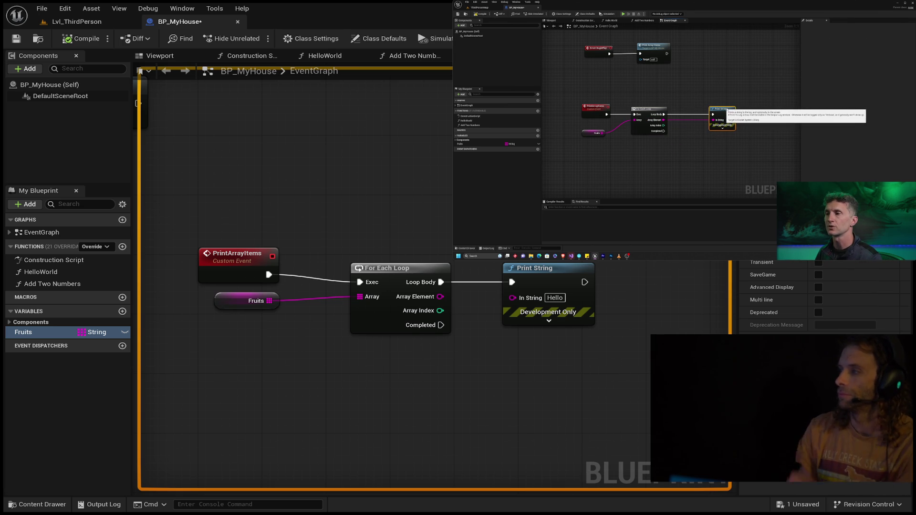
left_click_drag(440, 297, 520, 297)
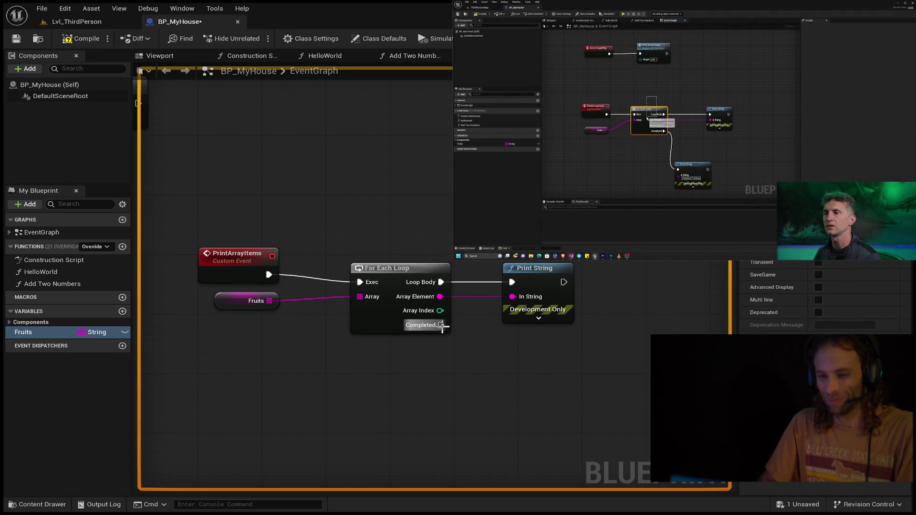
- Add a Print String on the loop's Completed output with the message 'Finished'
left_click_drag(441, 326, 505, 438)
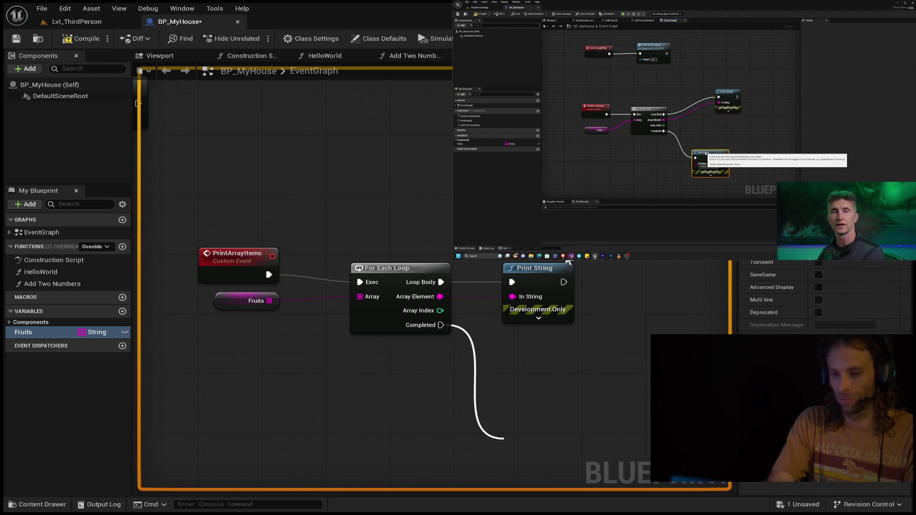
key("Return")
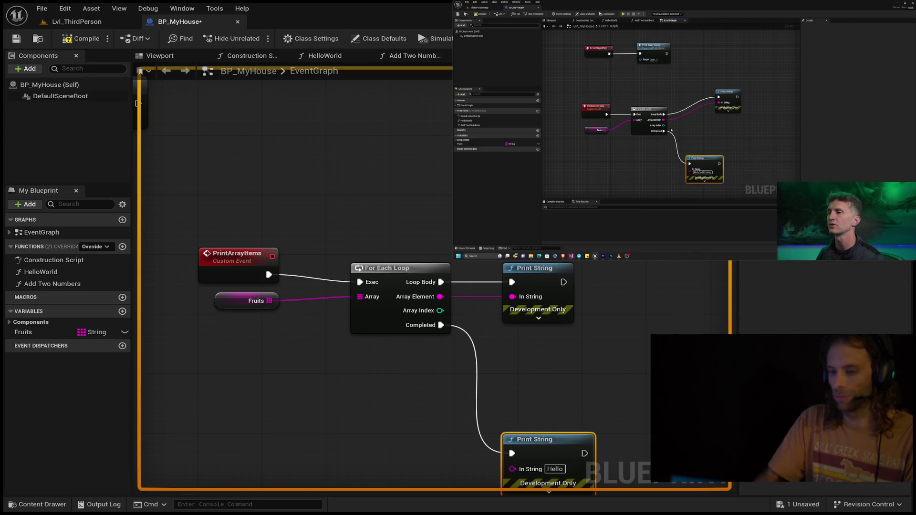
left_click_drag(589, 461, 581, 330)
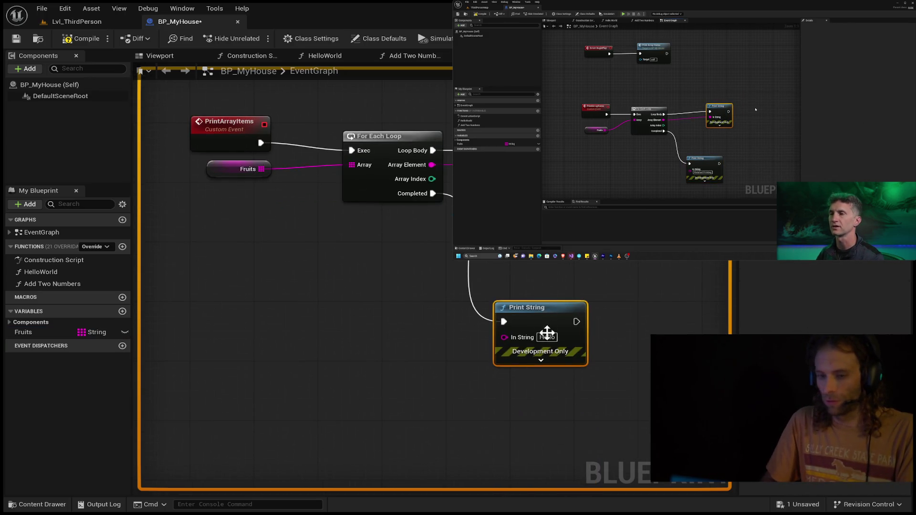
type("Finished")
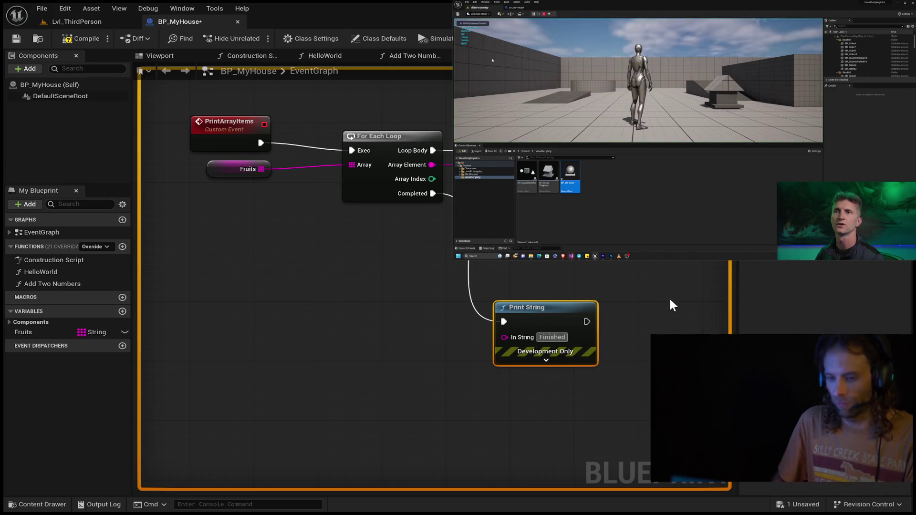
- Extend the message to 'Finished Printing', then compile and save the Blueprint
key("Return")
type("Printing")
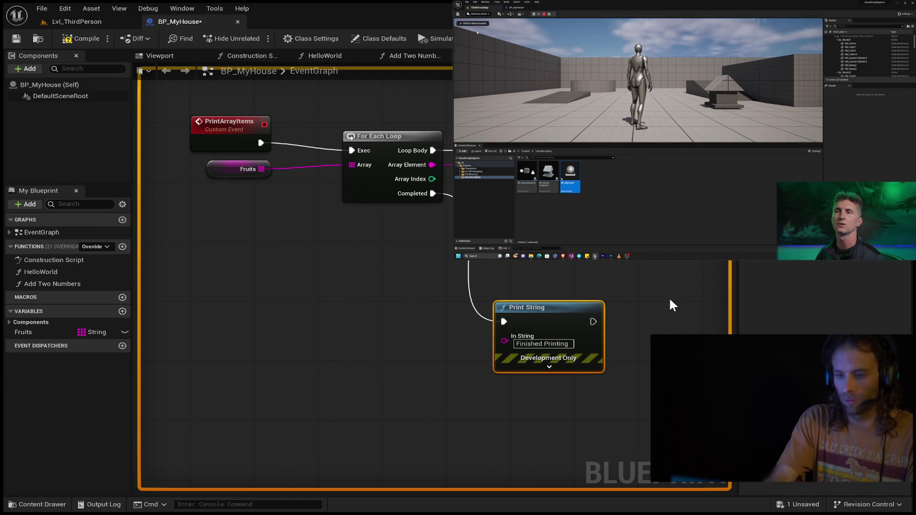
left_click(86, 38)
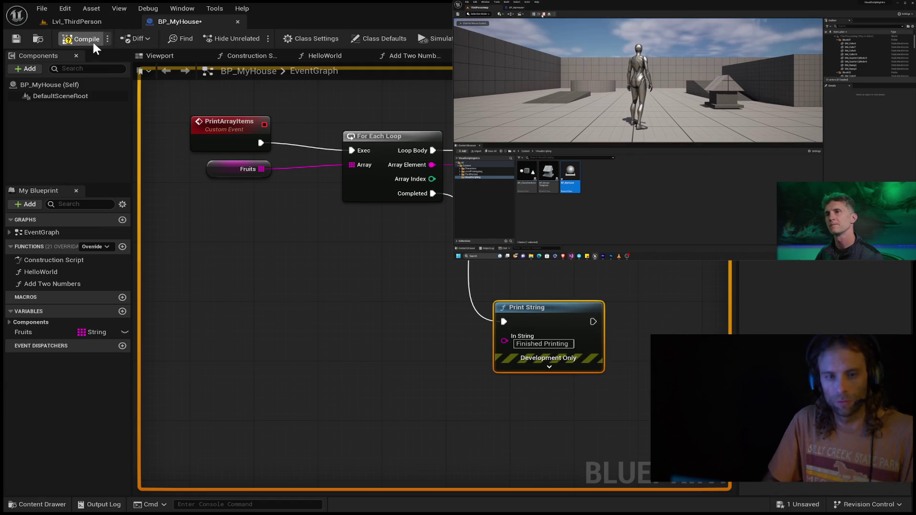
left_click(13, 38)
left_click(59, 21)
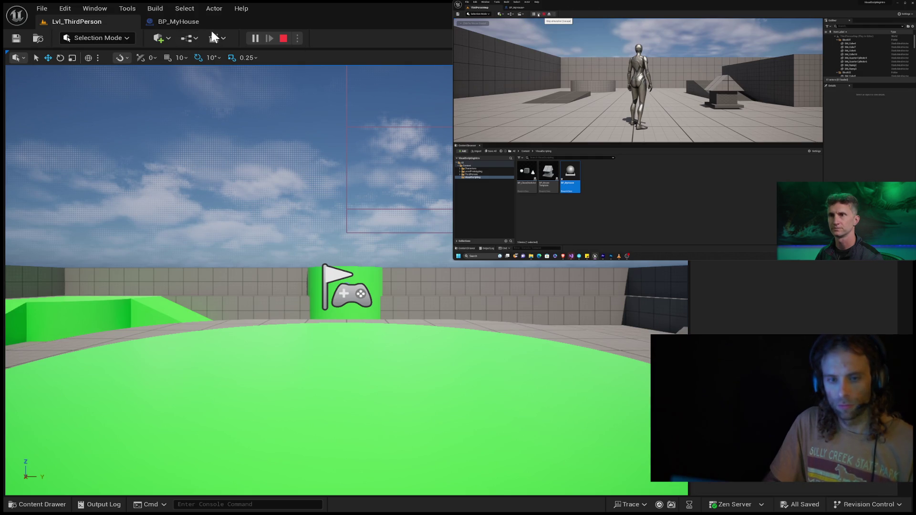
left_click(173, 21)
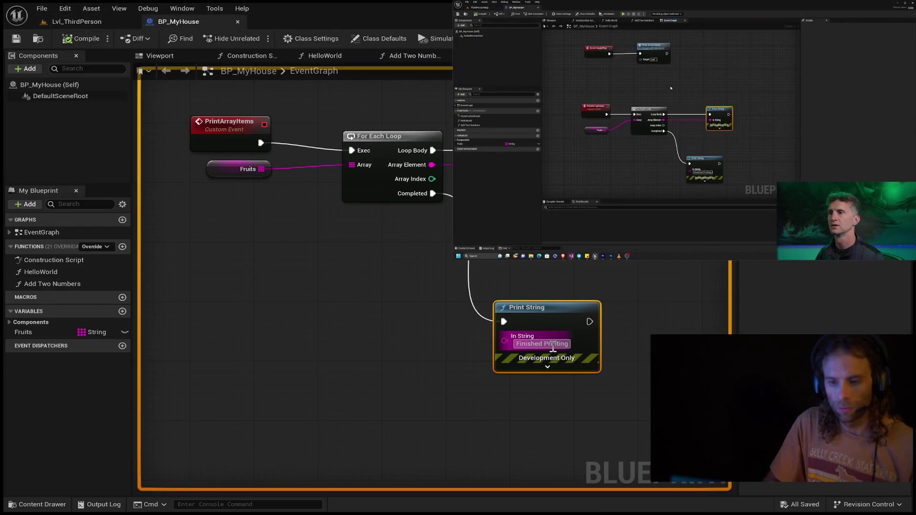
- Set the completion Print String's Duration to 7 seconds and recompile
left_click(548, 366)
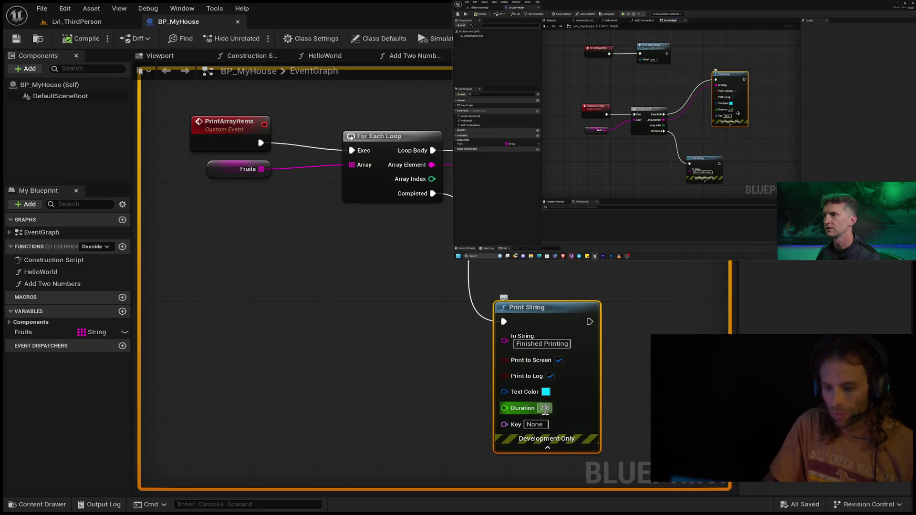
left_click(545, 409)
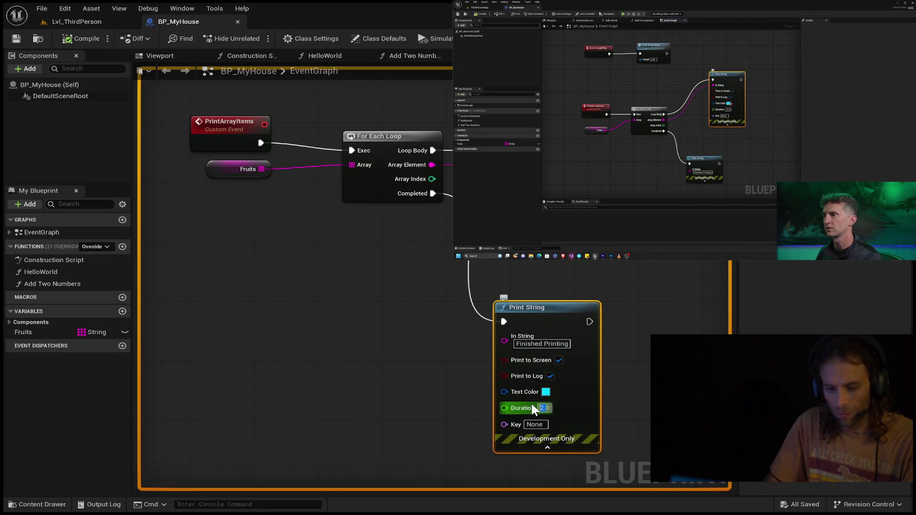
type("7")
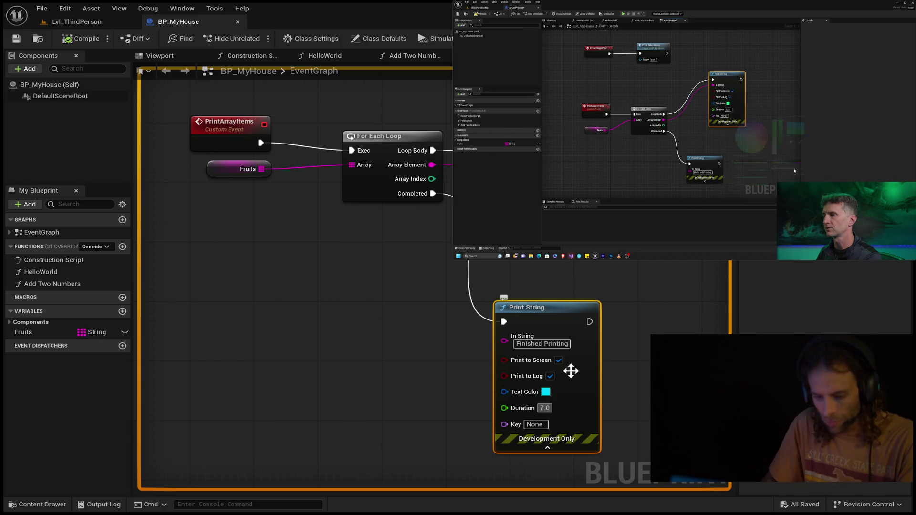
left_click(623, 357)
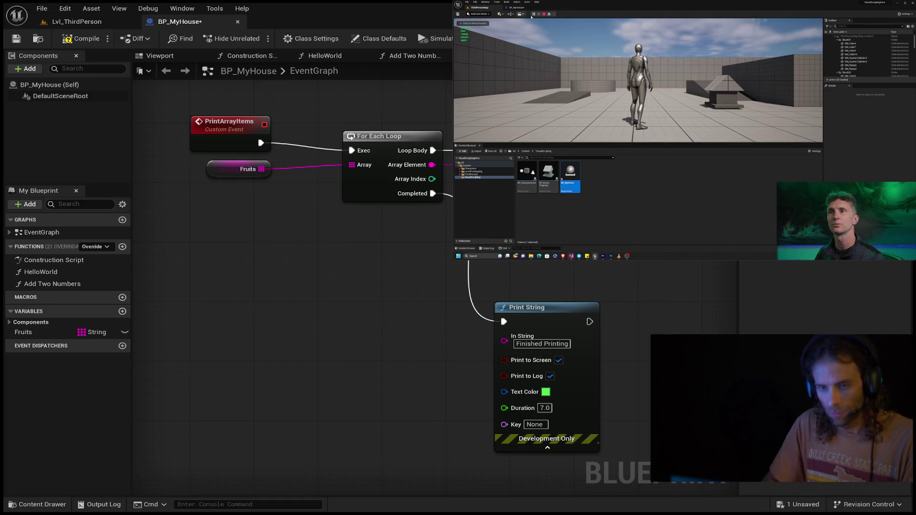
left_click(86, 38)
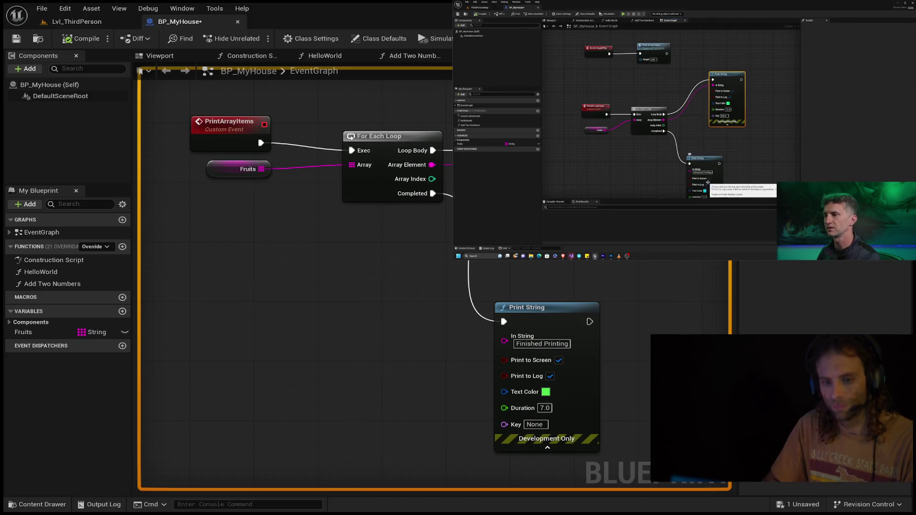
key("Escape")
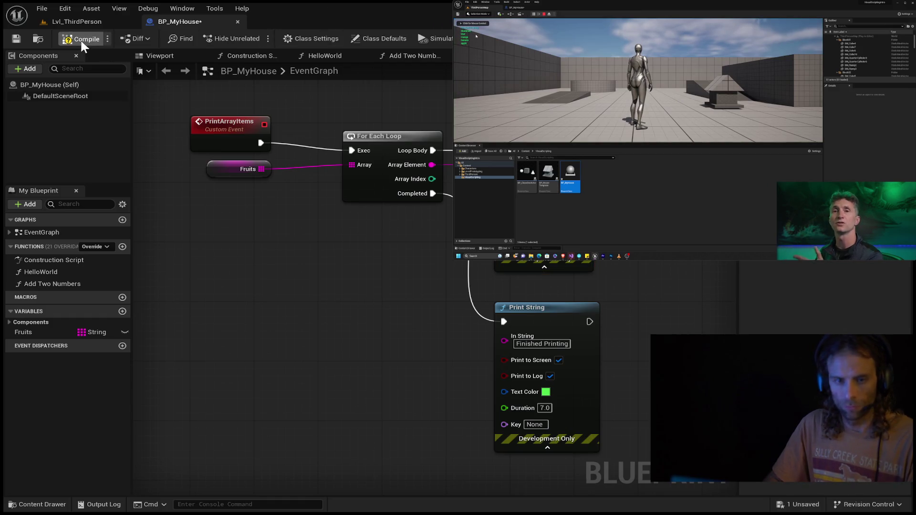
- Play the Lvl_ThirdPerson level to watch the fruit and Finished Printing messages
left_click(89, 21)
left_click(255, 38)
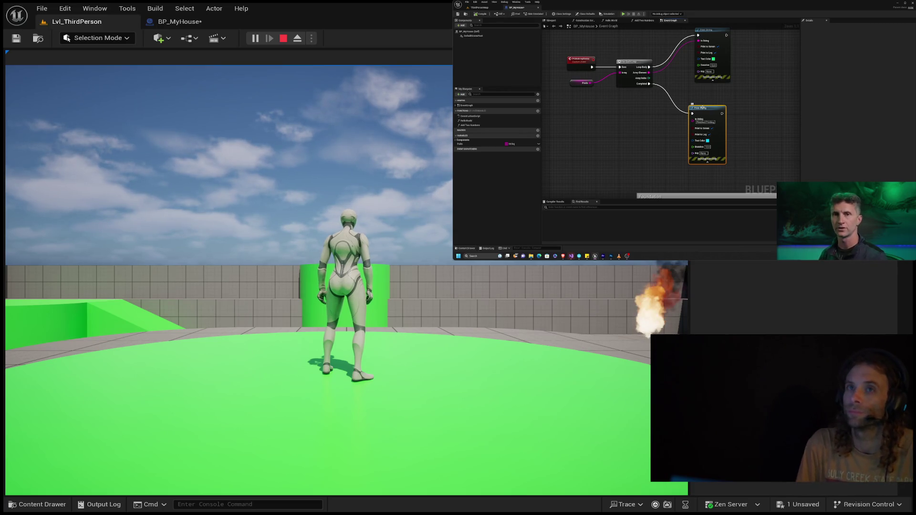
scroll(689, 91, "down", 1)
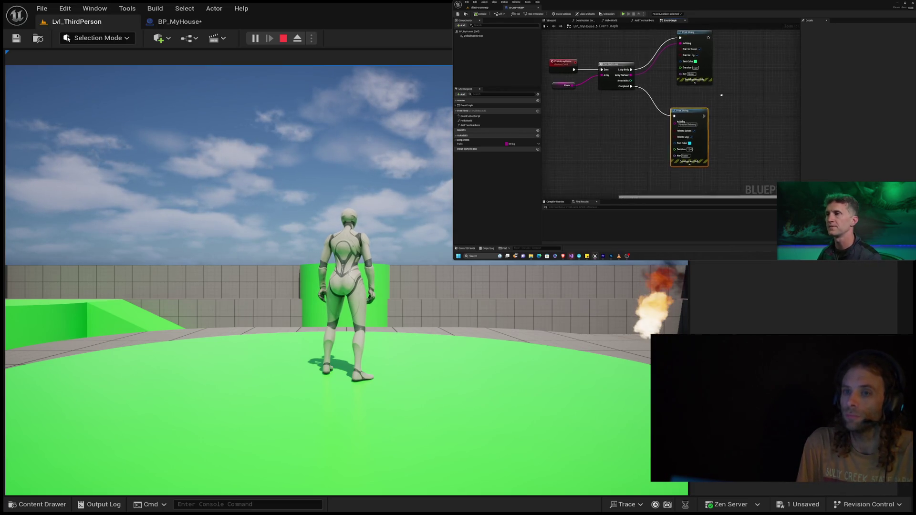
left_click_drag(713, 39, 734, 38)
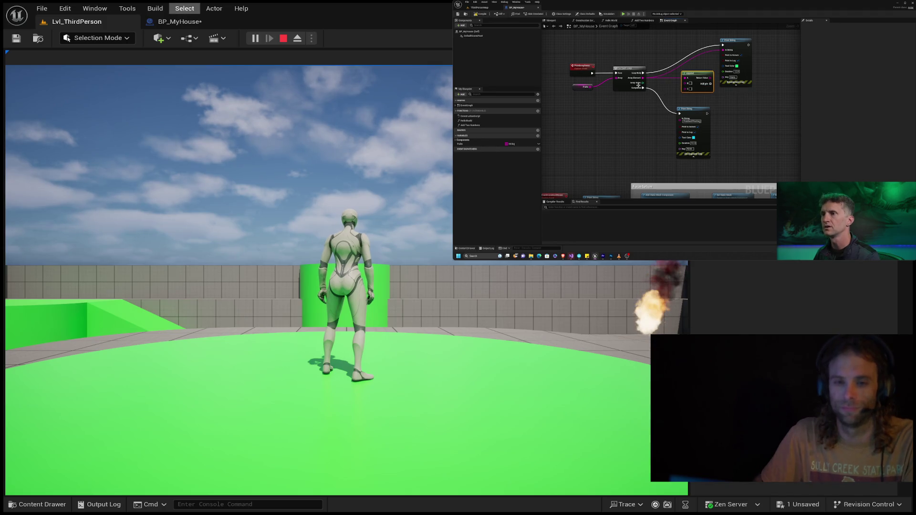
- Rewind the tutorial video a few seconds and bring the loop nodes into view
left_click(180, 21)
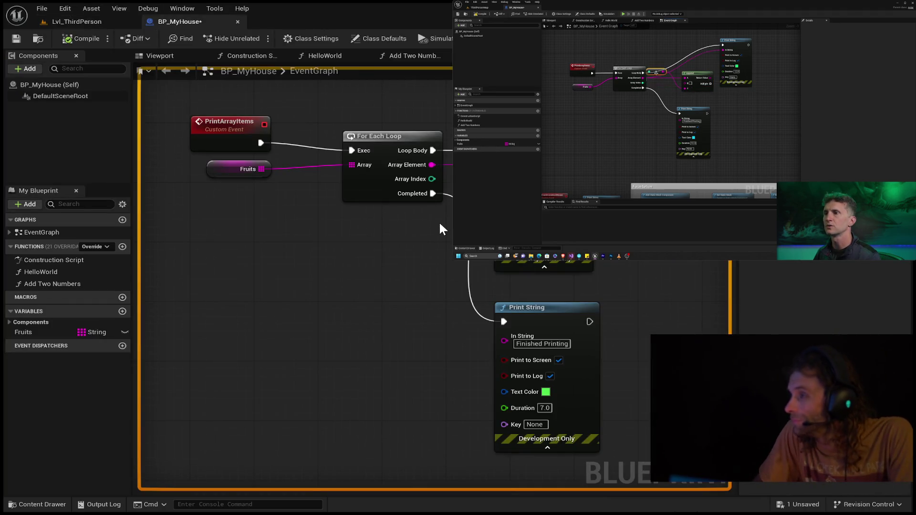
mouse_move(685, 130)
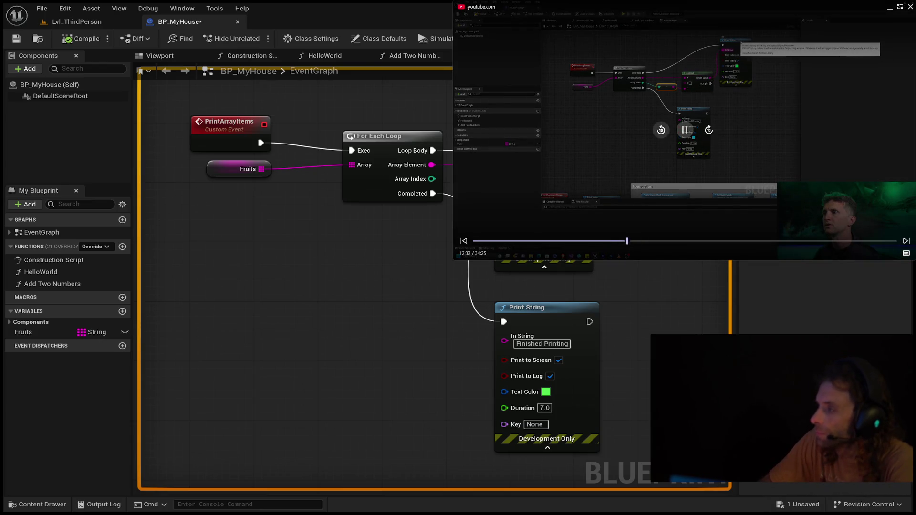
left_click(661, 130)
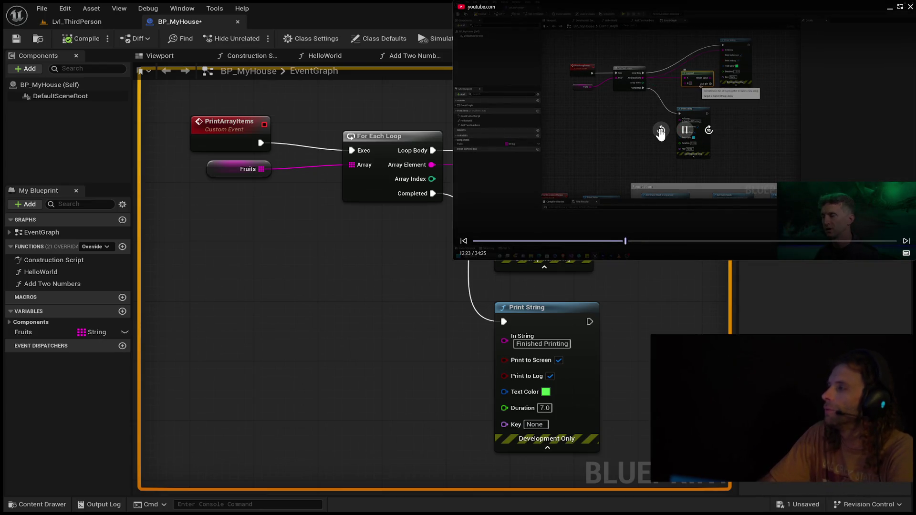
left_click(661, 129)
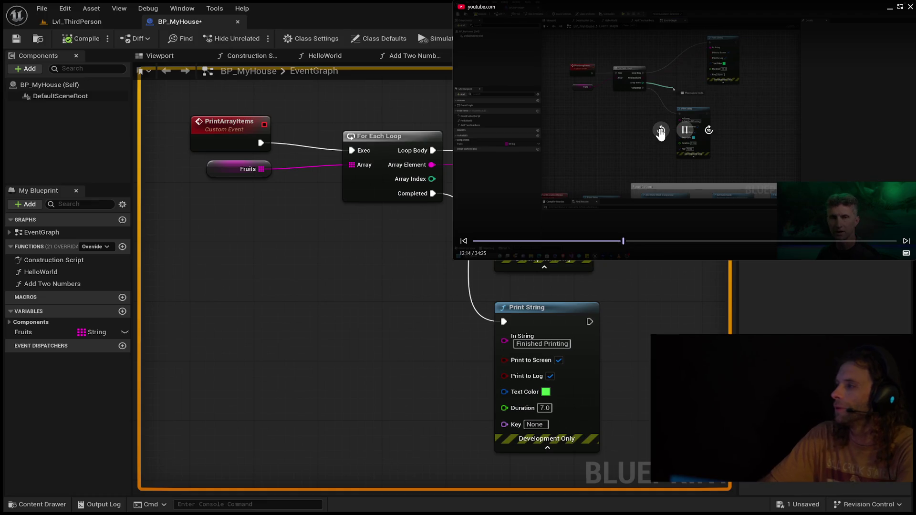
left_click(661, 130)
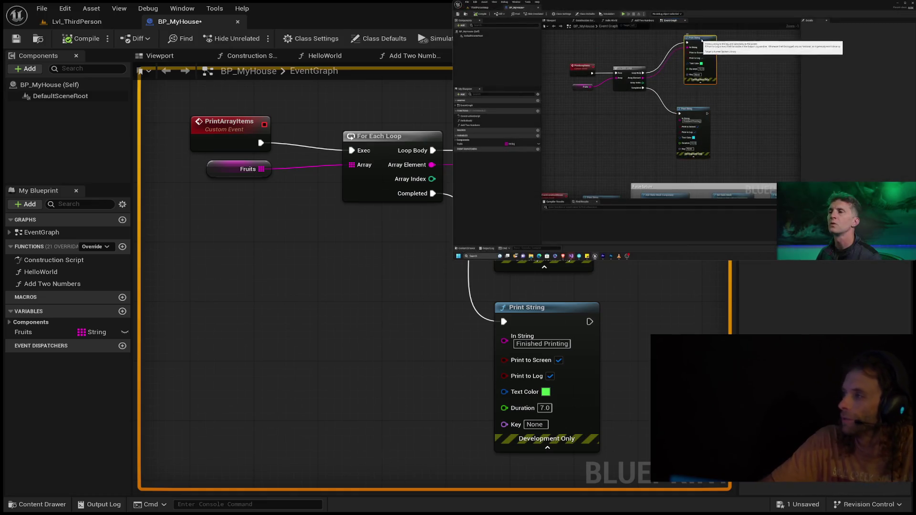
left_click_drag(643, 85, 633, 180)
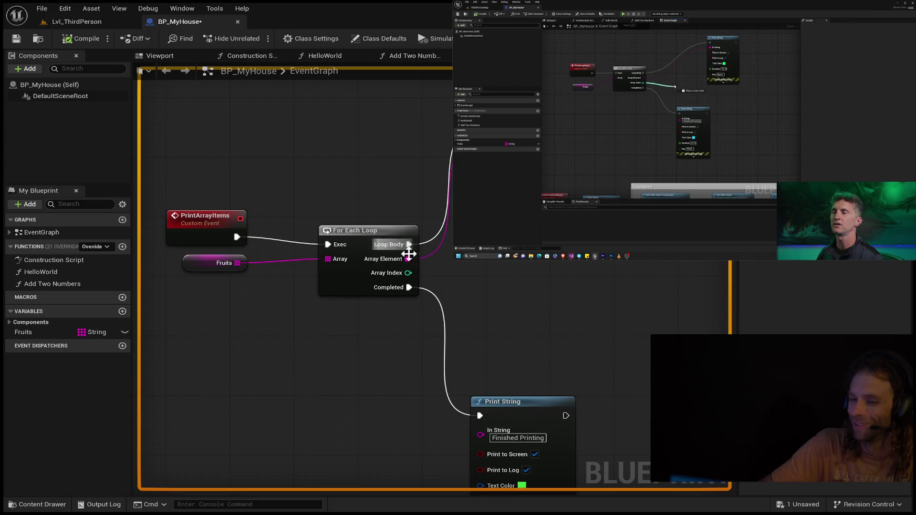
- Insert an Append node on Array Element and feed Array Index into its B input
mouse_move(409, 273)
left_mouse_down()
mouse_move(510, 297)
mouse_move(579, 289)
left_mouse_up()
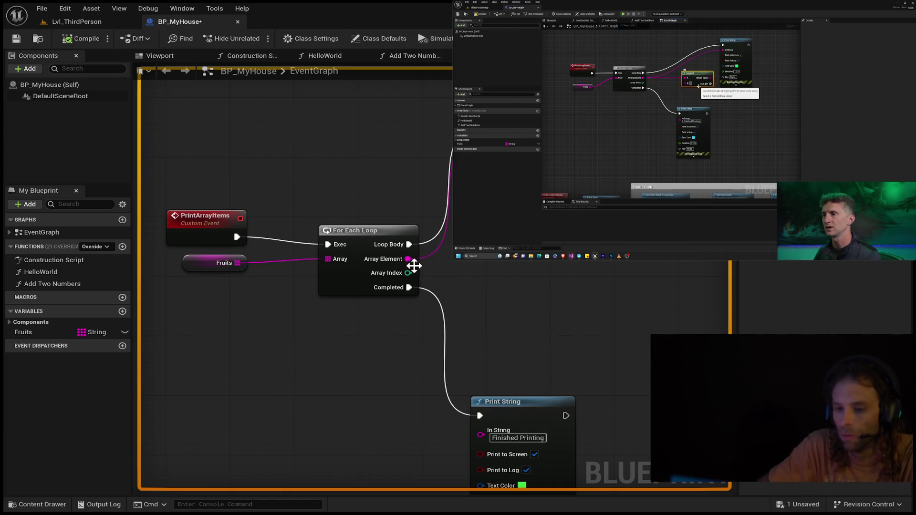
left_click_drag(409, 259, 508, 279)
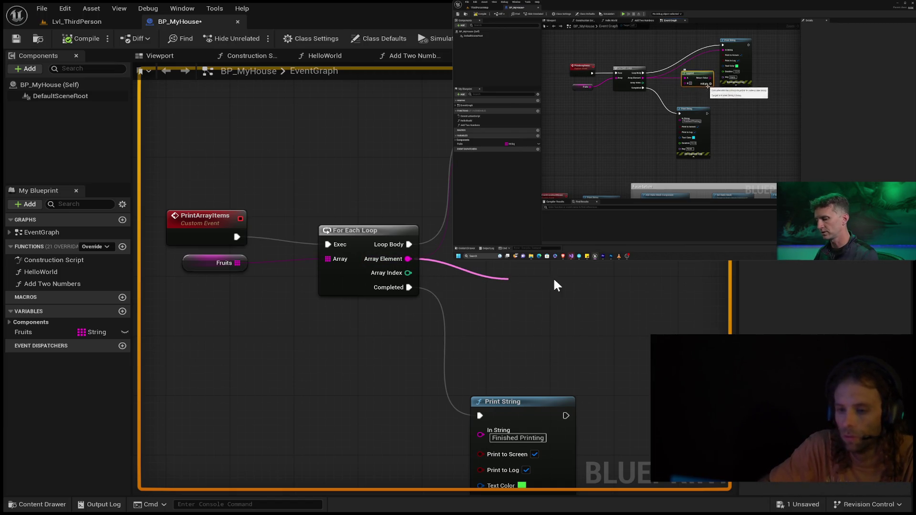
left_click(631, 290)
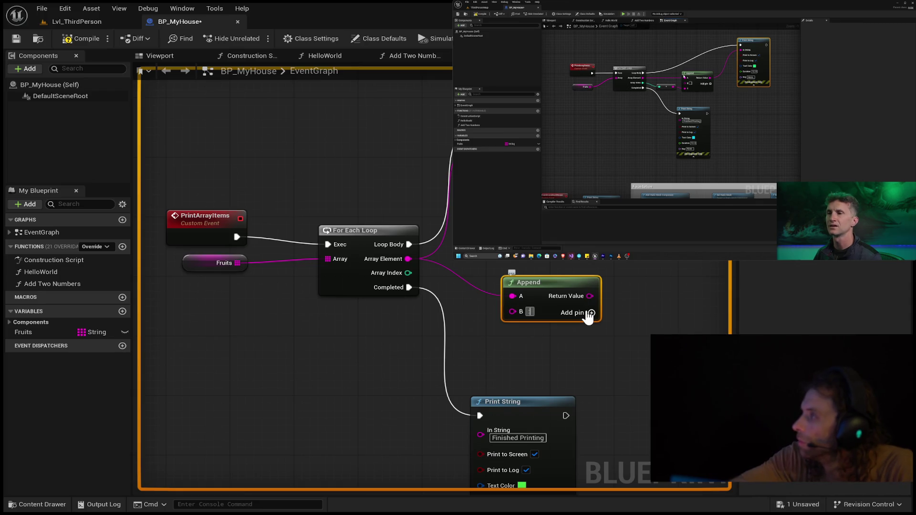
left_click(643, 347)
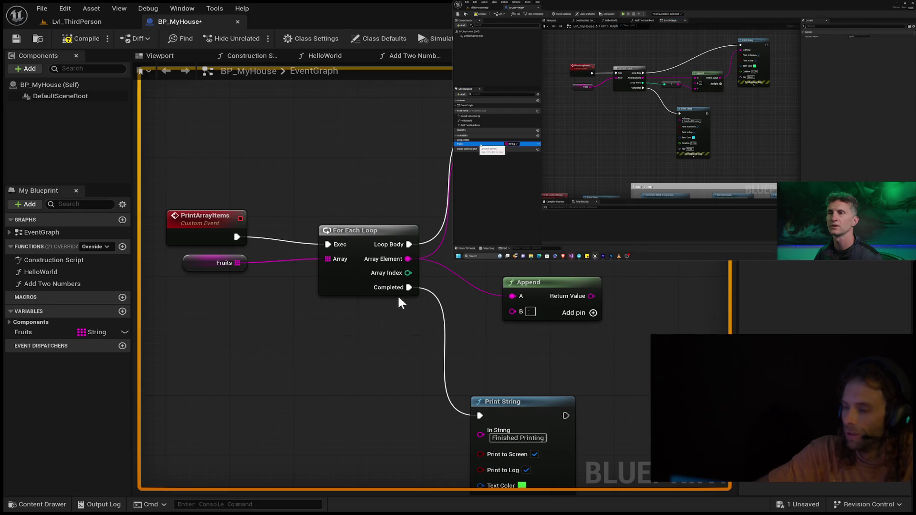
mouse_move(408, 273)
left_mouse_down()
mouse_move(473, 286)
mouse_move(508, 311)
mouse_move(543, 263)
left_mouse_up()
key("Escape")
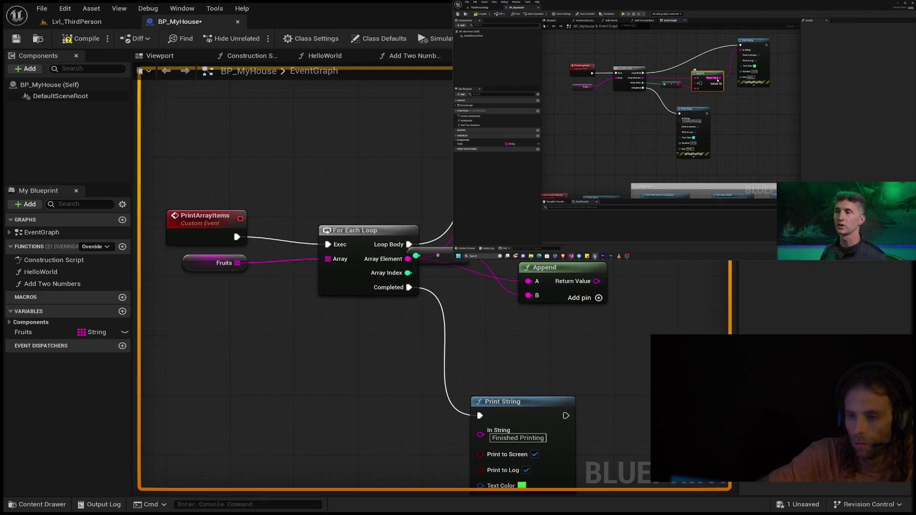
- Arrange the Append, conversion and Print String nodes neatly beside the loop
left_click_drag(530, 271, 554, 257)
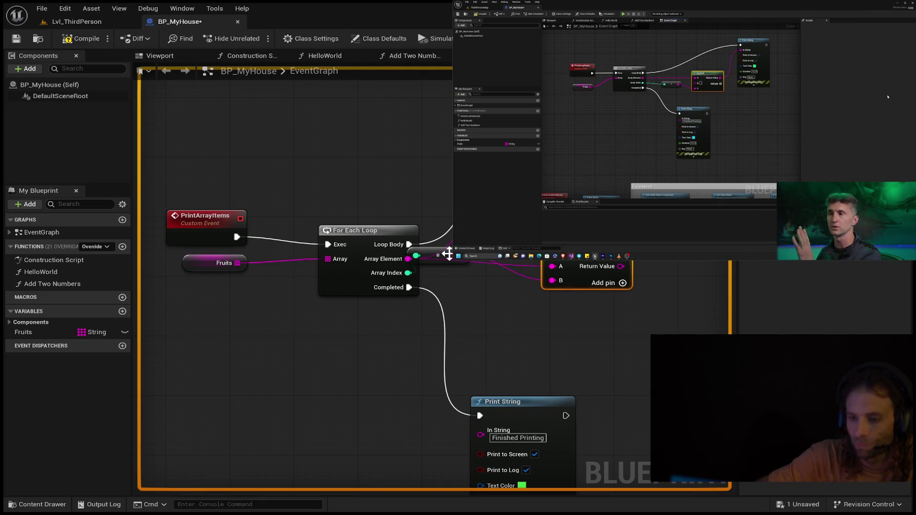
left_click(472, 268)
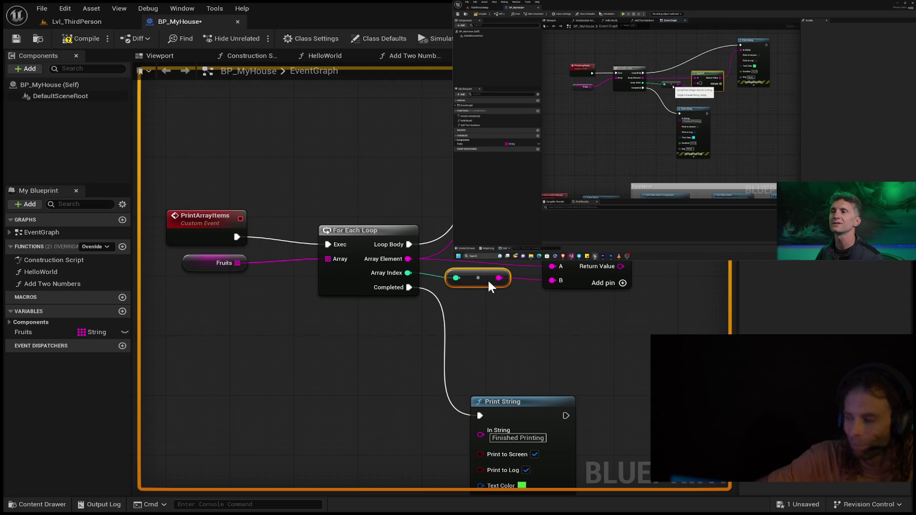
left_click_drag(490, 279, 489, 276)
left_click_drag(591, 268, 574, 261)
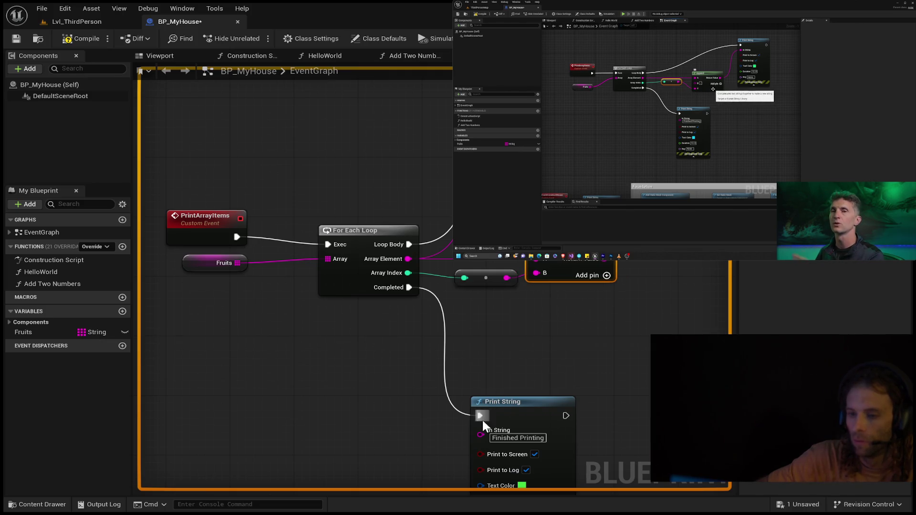
left_click_drag(503, 400, 548, 325)
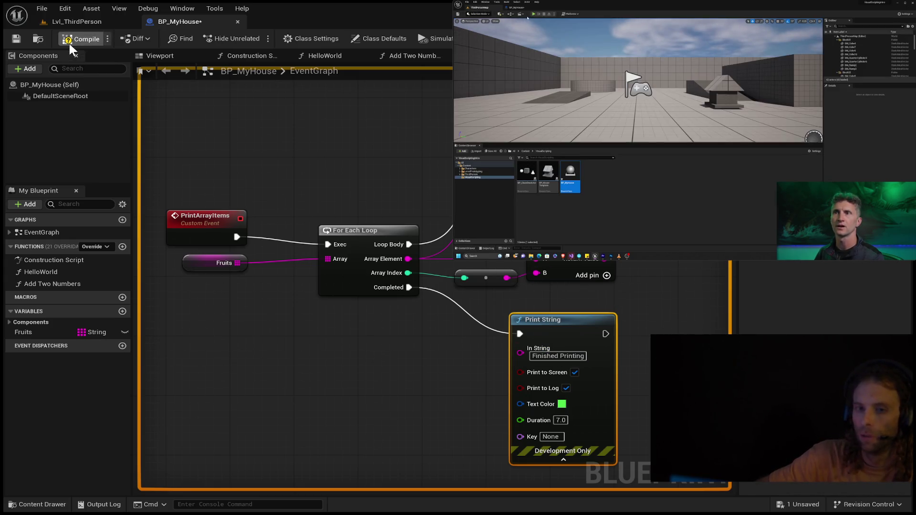
- Compile BP_MyHouse and restart Play in Lvl_ThirdPerson to check the printed fruit names
left_click(67, 41)
left_click(44, 21)
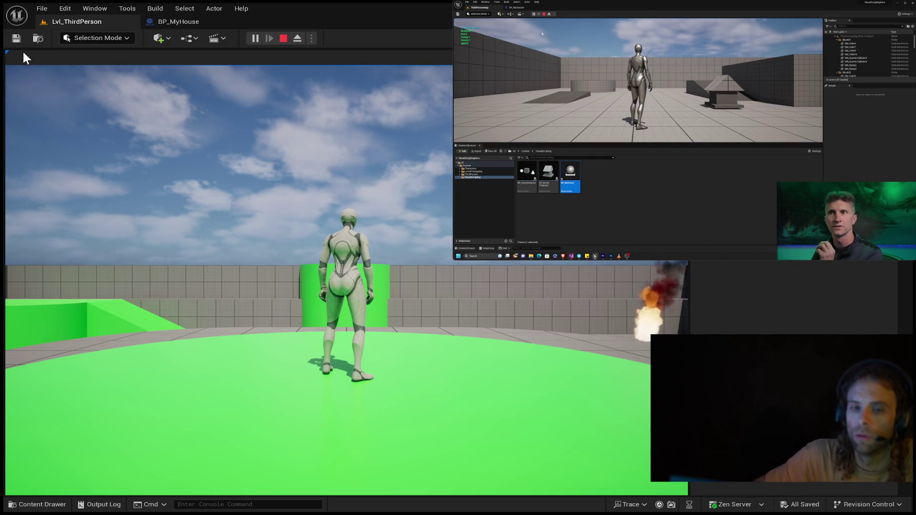
left_click(158, 18)
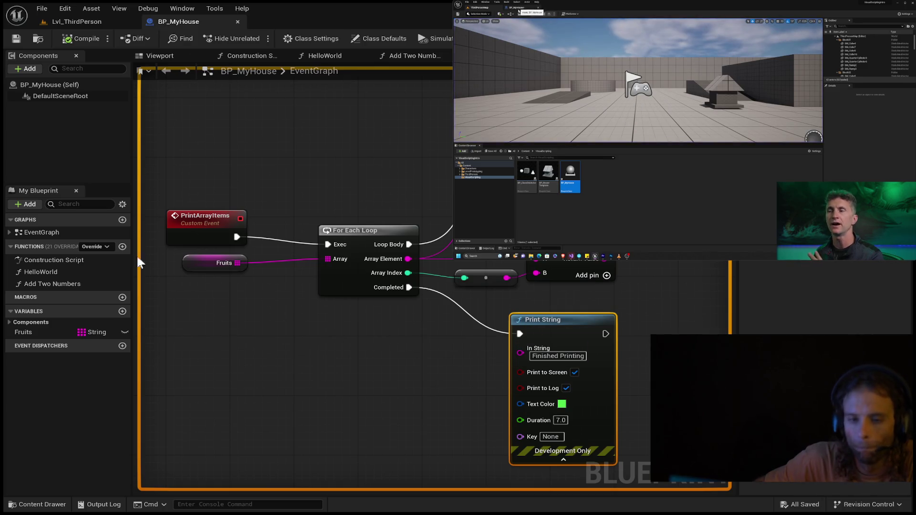
left_click(80, 21)
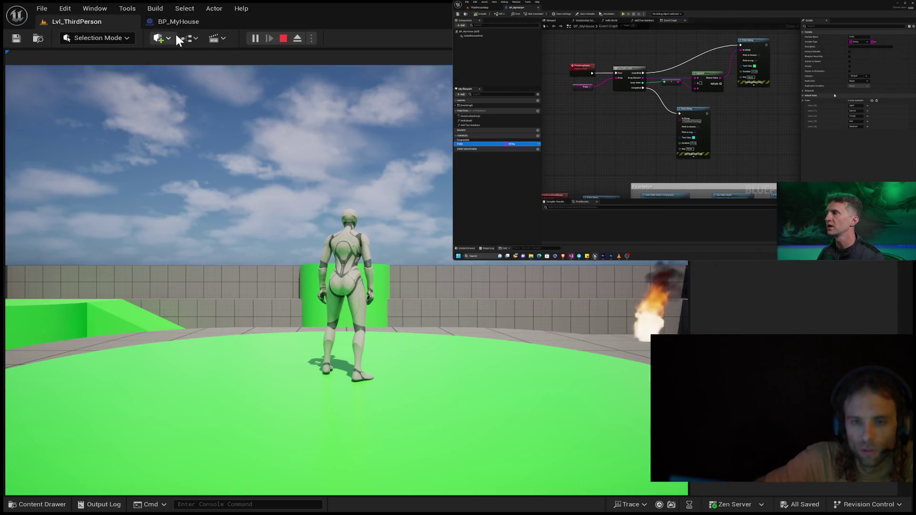
left_click(283, 38)
left_click(255, 38)
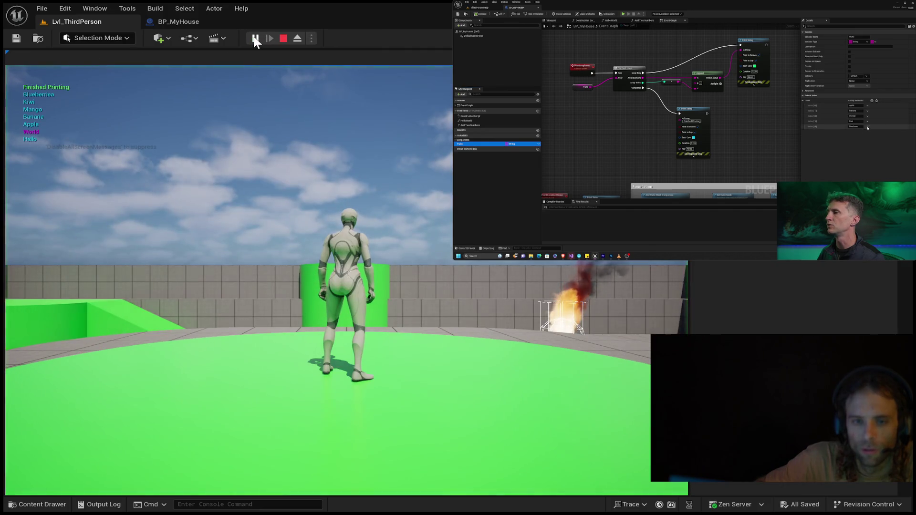
left_click(181, 21)
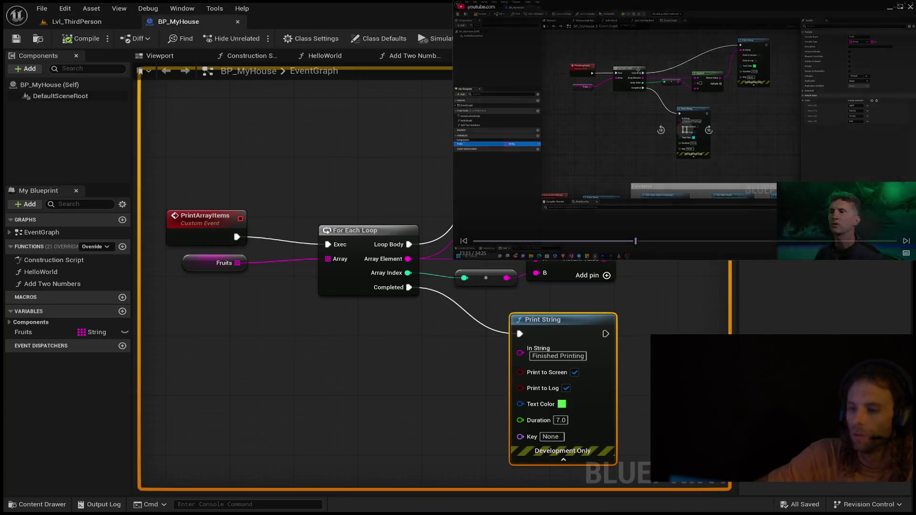
- Rewind the tutorial video four times by ten seconds
left_click(660, 137)
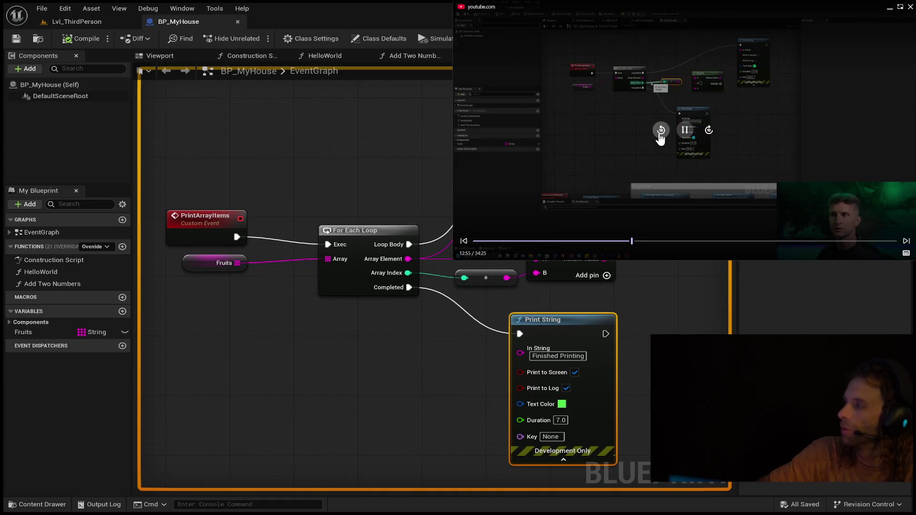
left_click(660, 138)
left_click(659, 138)
left_click(657, 137)
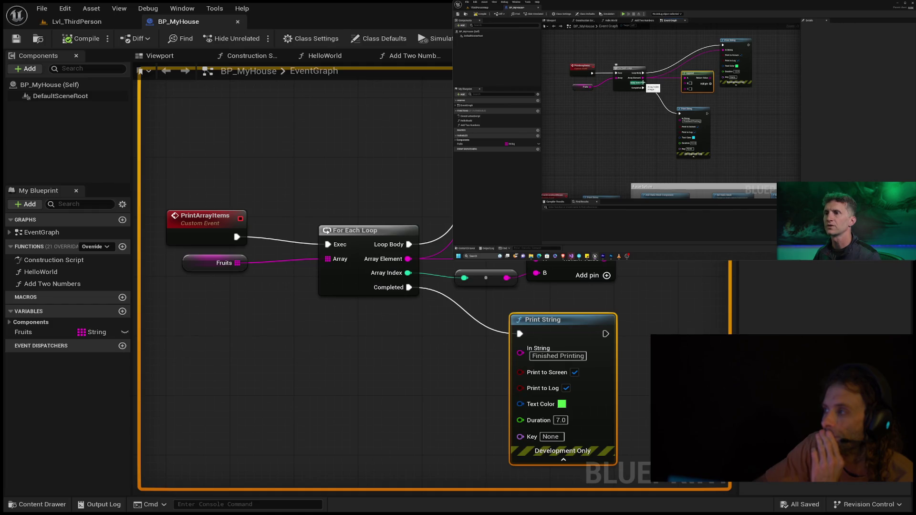
- Add a C pin to Append and move the converted array index wire from B to C
left_click(607, 275)
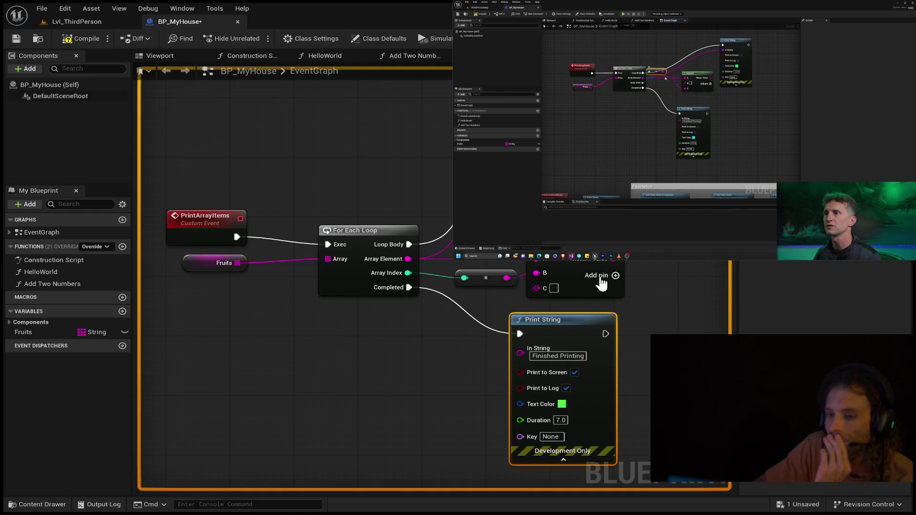
left_click(531, 273)
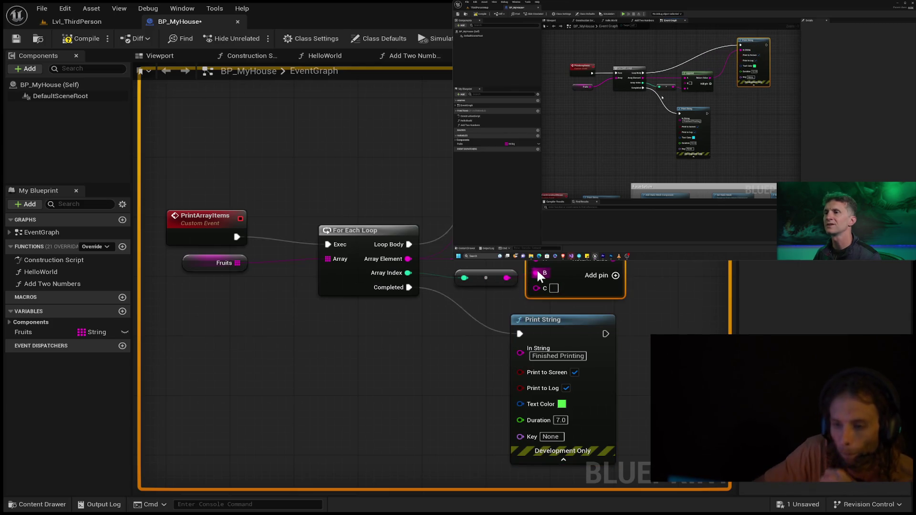
left_click(536, 273, "alt")
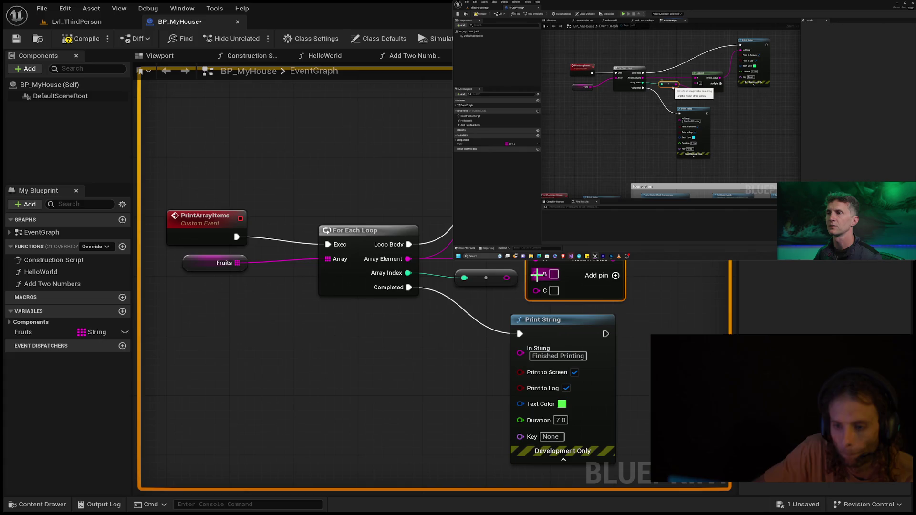
mouse_move(509, 278)
left_mouse_down()
mouse_move(535, 289)
mouse_move(485, 285)
left_mouse_up()
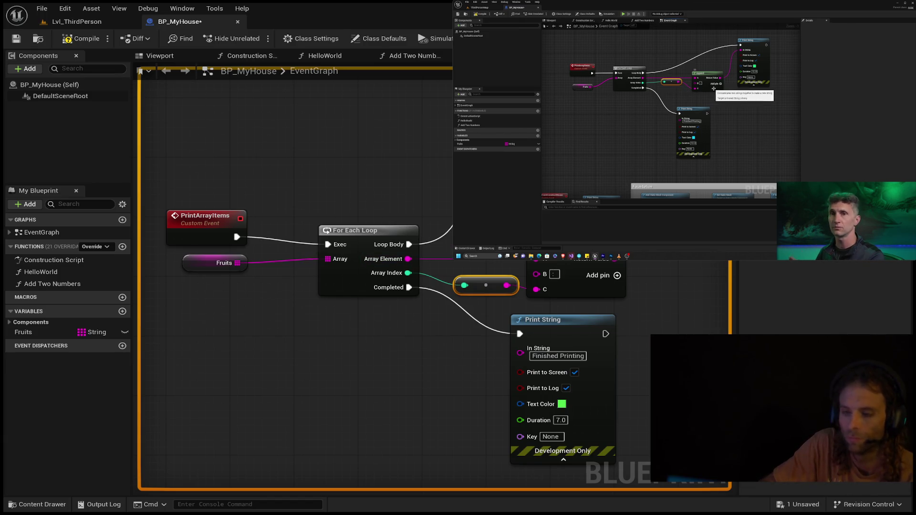
left_click(441, 238)
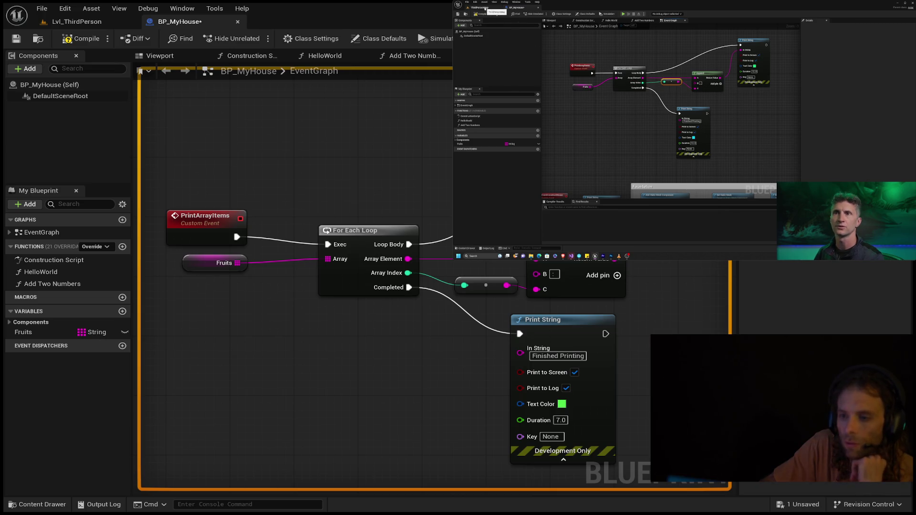
left_click_drag(334, 167, 277, 243)
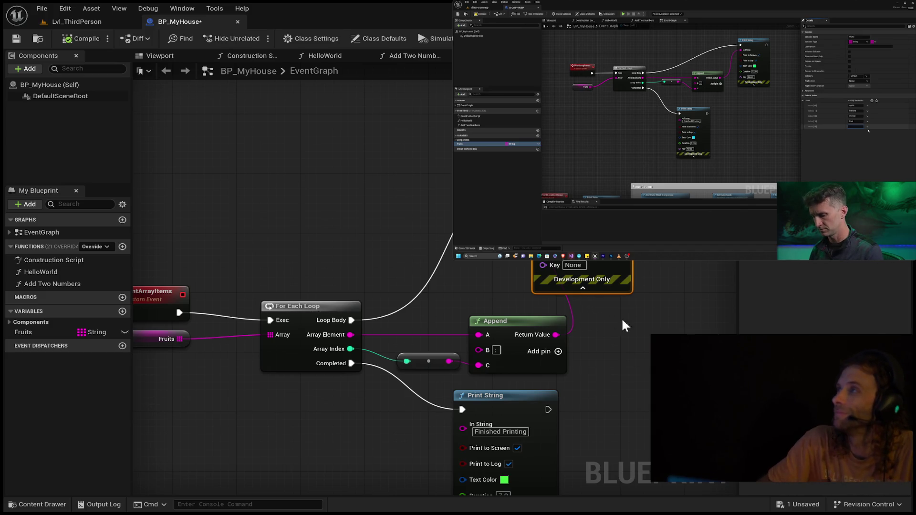
mouse_move(640, 215)
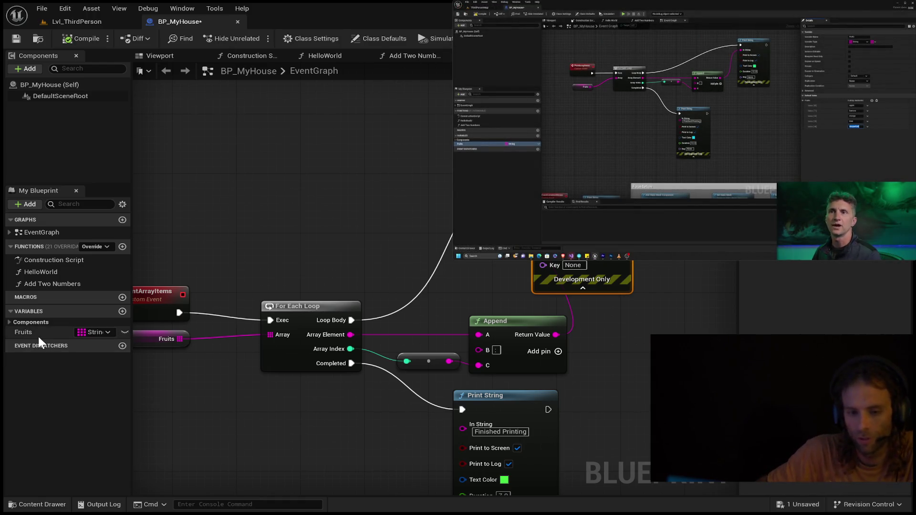
- Show the Fruits variable's details, rewind the tutorial twenty seconds, then compile and save
left_click(38, 334)
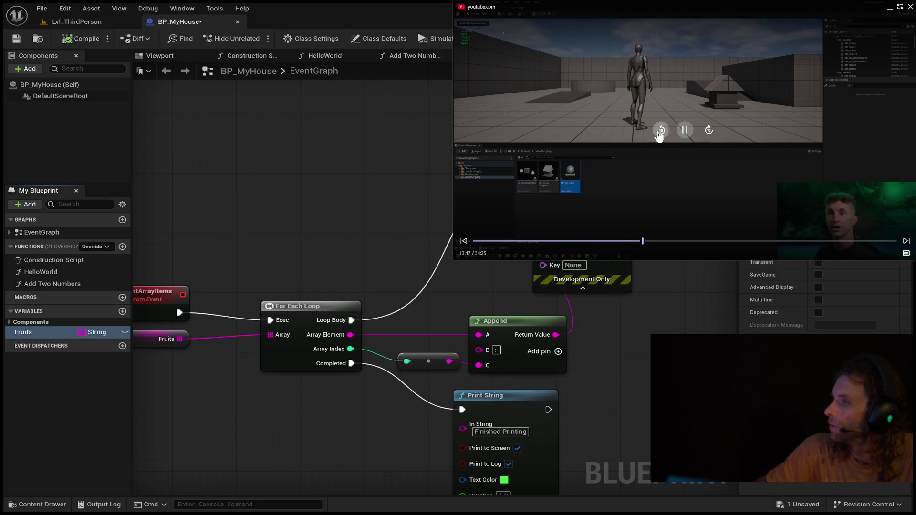
double_click(659, 132)
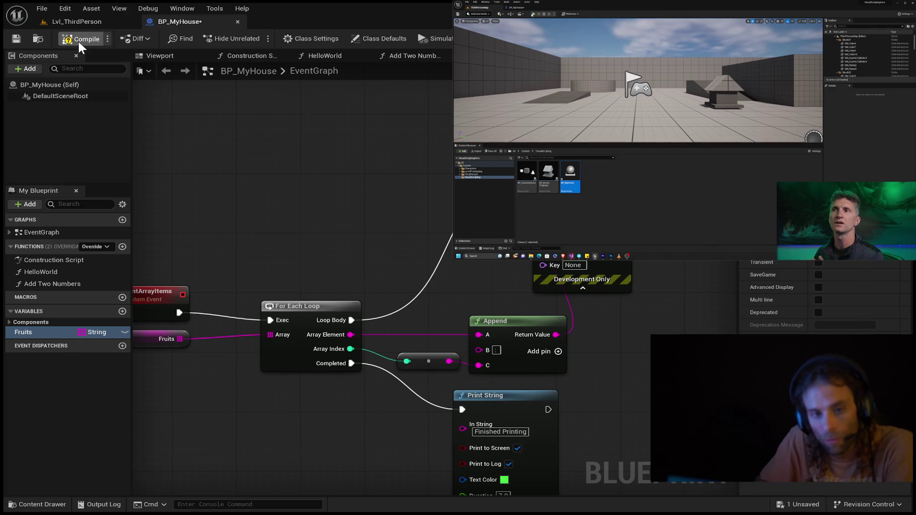
left_click(18, 38)
- Play the level and recompile BP_MyHouse, checking each fruit prints with its index (Apple:0)
left_click(58, 24)
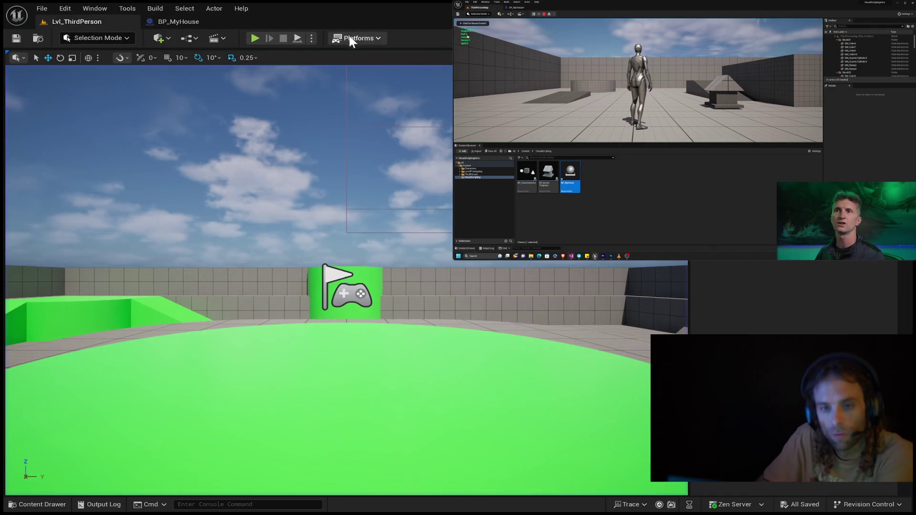
left_click(255, 39)
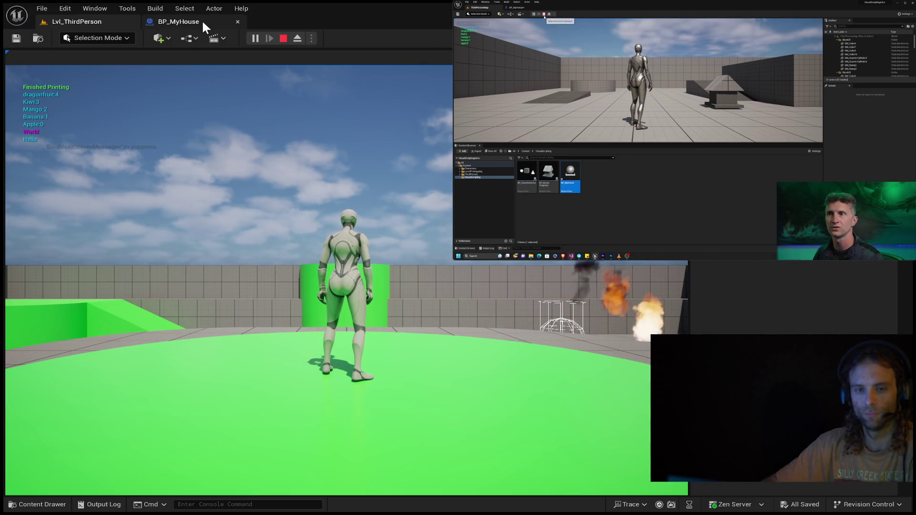
left_click(176, 21)
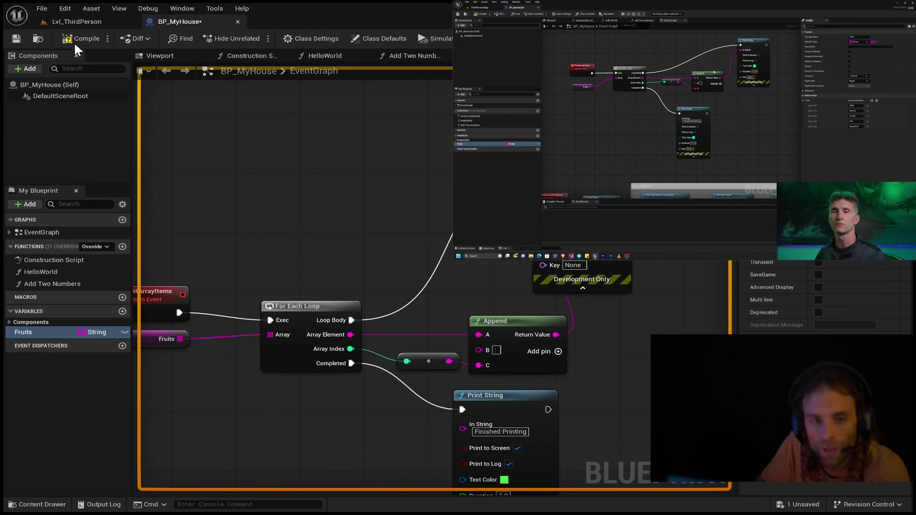
left_click(16, 39)
left_click(79, 22)
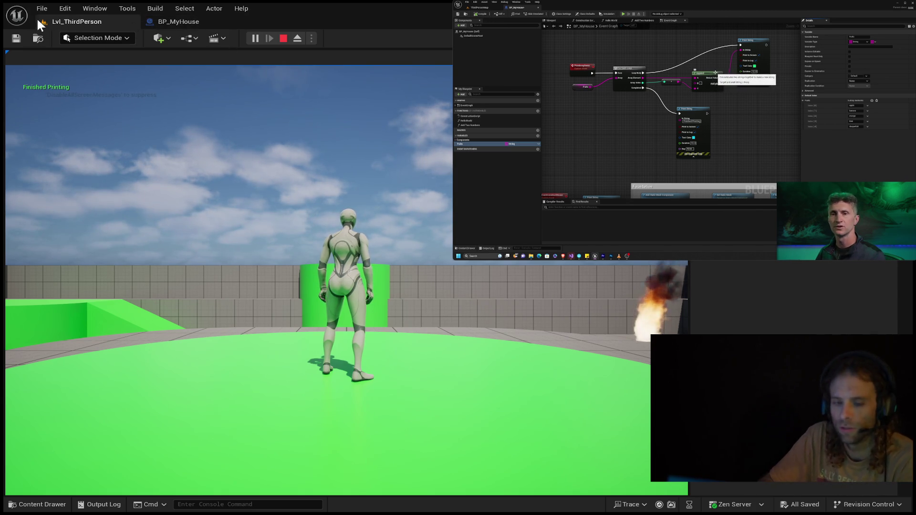
left_click(190, 20)
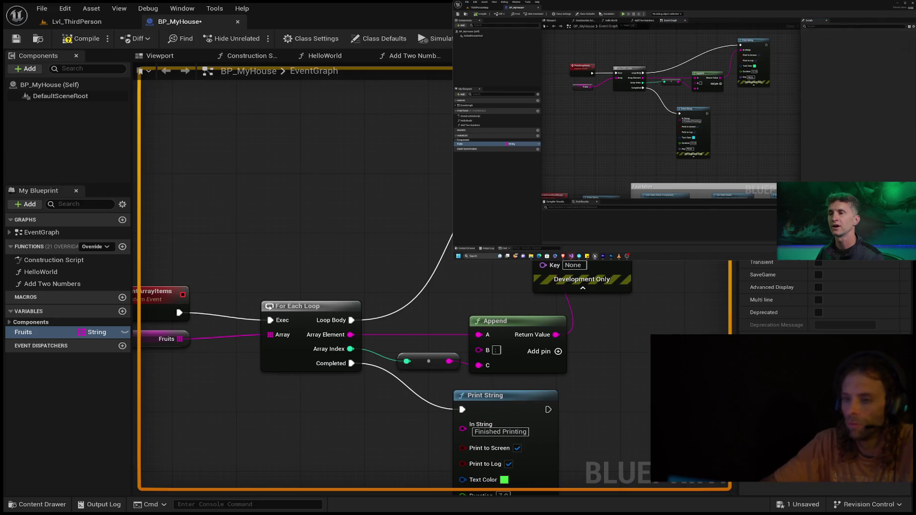
scroll(481, 67, "down", 1)
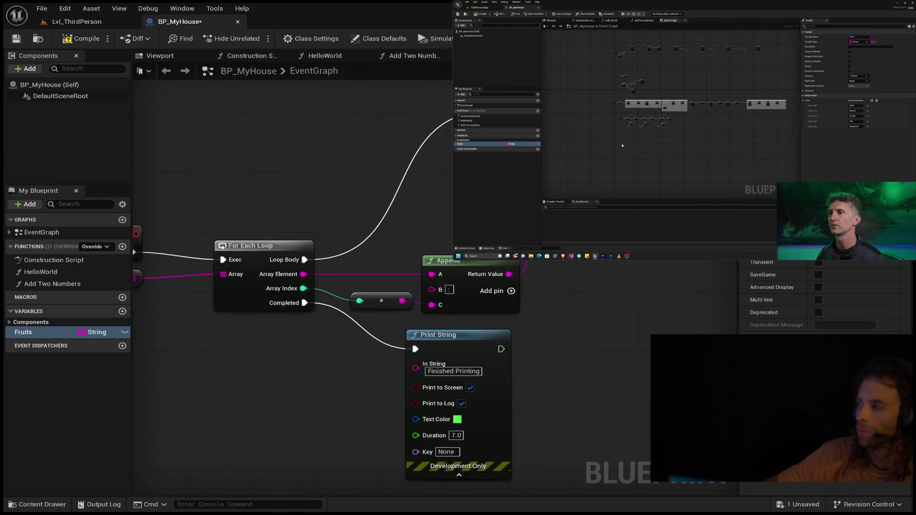
scroll(481, 67, "down", 1)
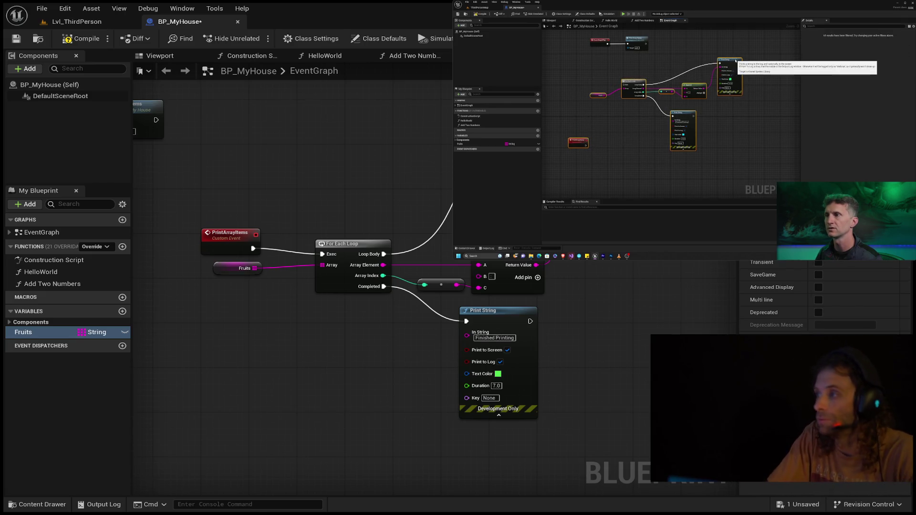
mouse_move(685, 143)
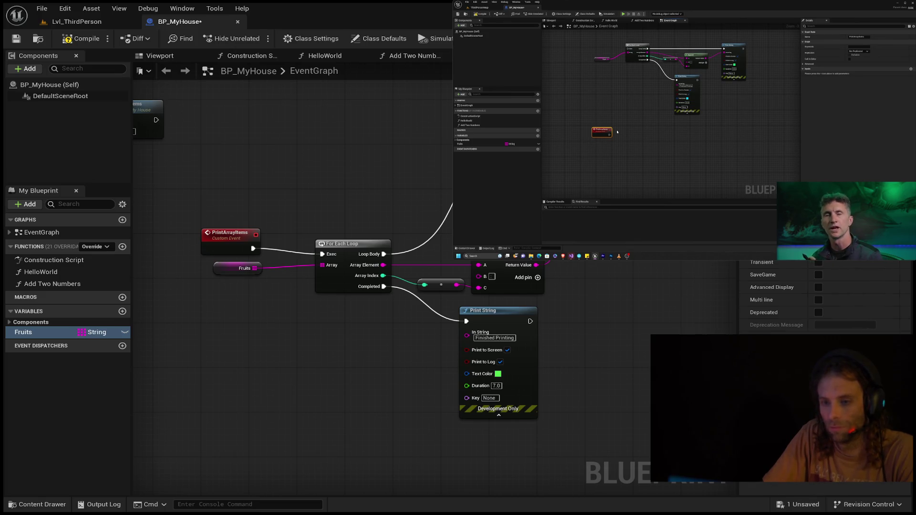
key("Escape")
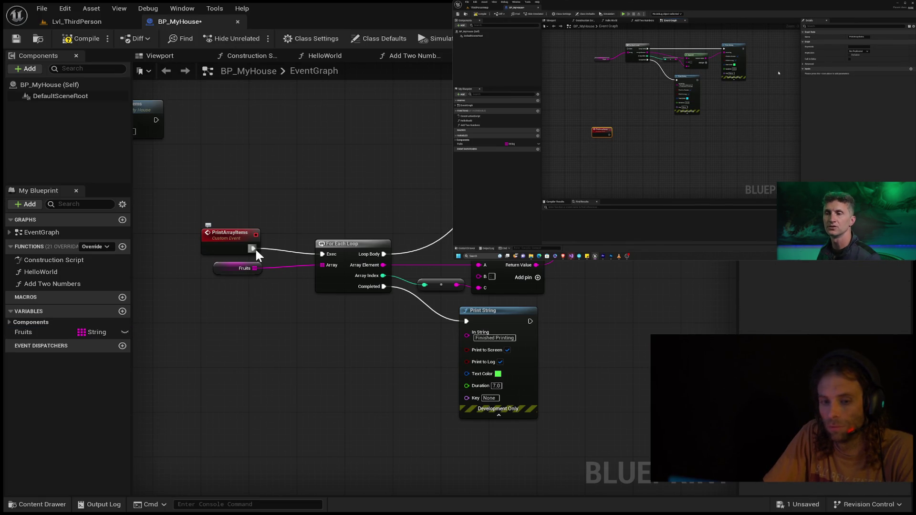
left_click_drag(225, 240, 207, 153)
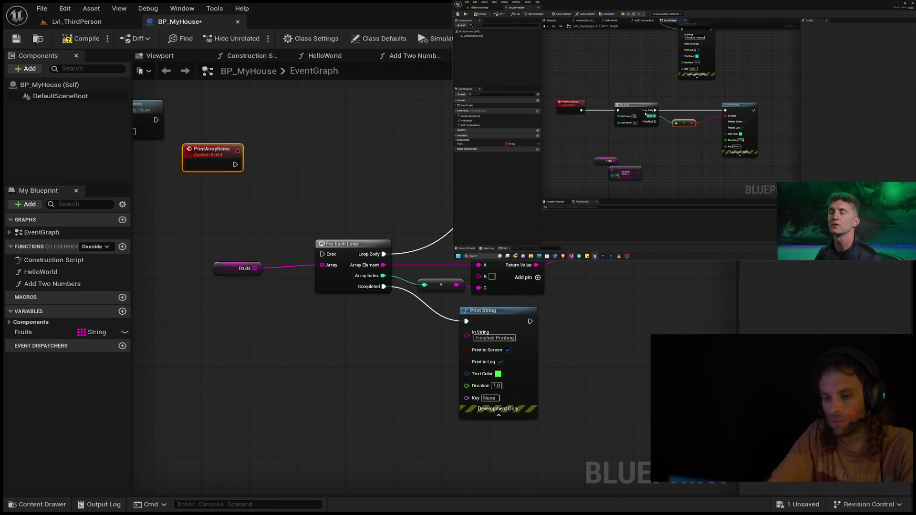
- Break the Completed wire to the Finished Printing Print String and move that node right
mouse_move(616, 334)
left_mouse_down()
mouse_move(426, 351)
mouse_move(407, 388)
left_mouse_up()
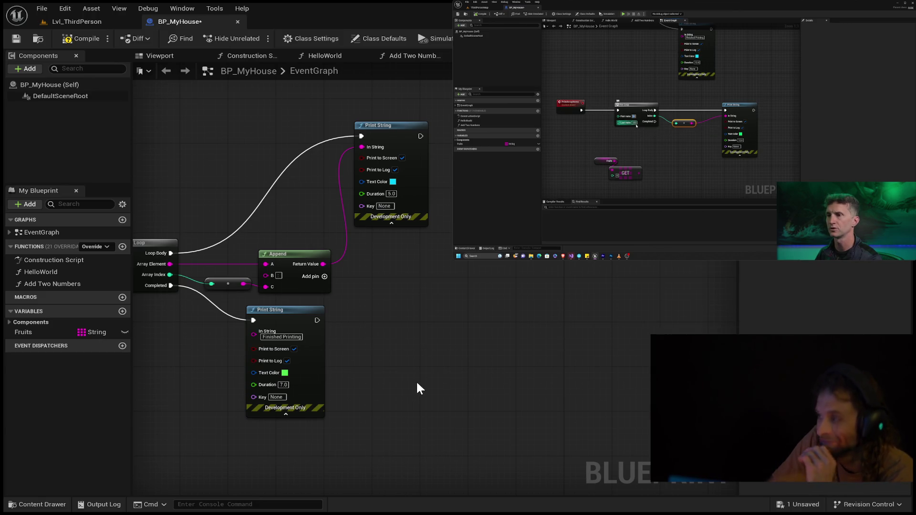
mouse_move(403, 321)
left_mouse_down()
mouse_move(615, 319)
mouse_move(599, 318)
left_mouse_up()
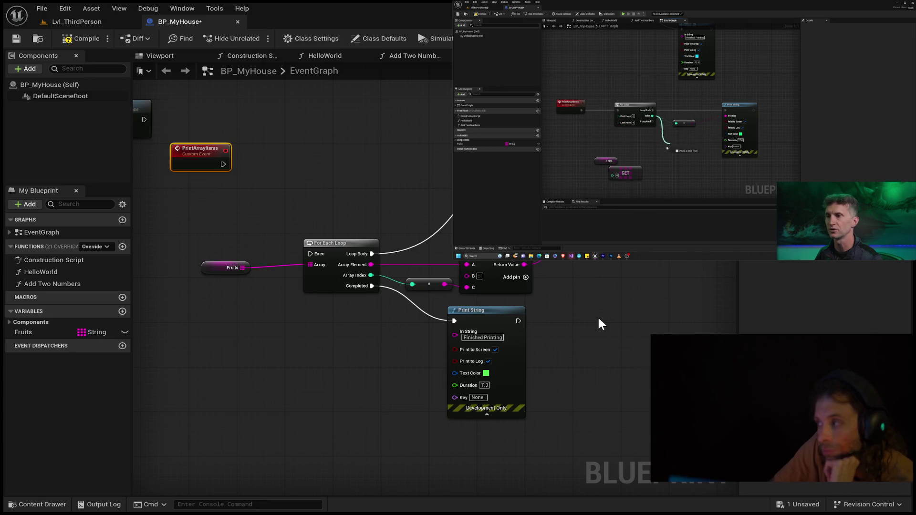
left_click(372, 286, "alt")
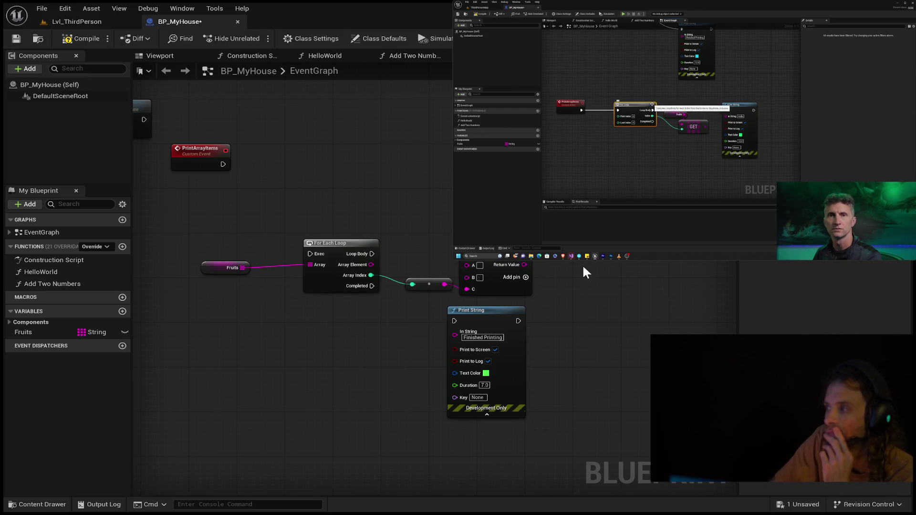
mouse_move(491, 310)
left_mouse_down()
mouse_move(631, 300)
mouse_move(618, 302)
left_mouse_up()
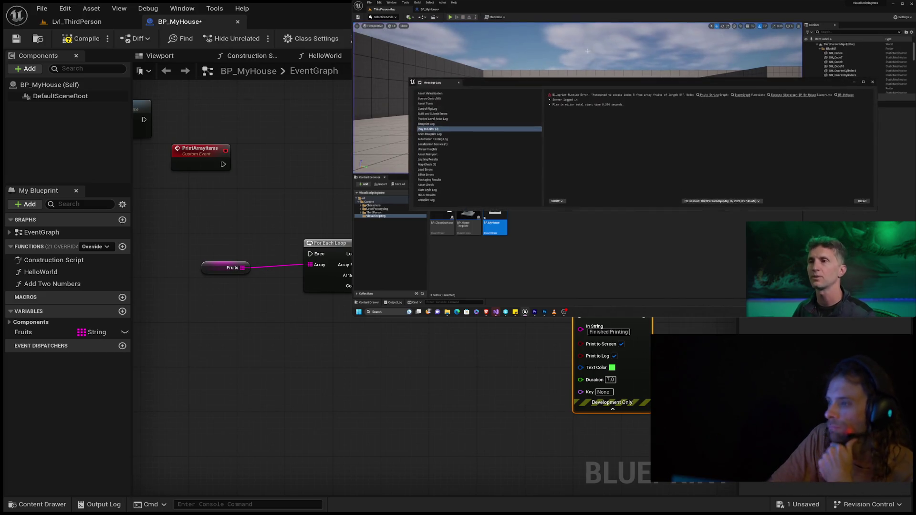
- Jump the tutorial video back to about 15:18
mouse_move(634, 158)
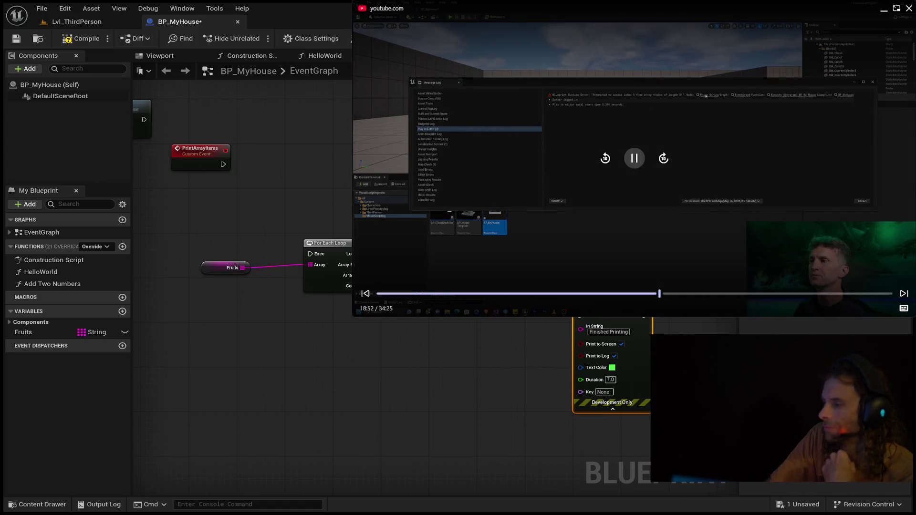
left_click(631, 294)
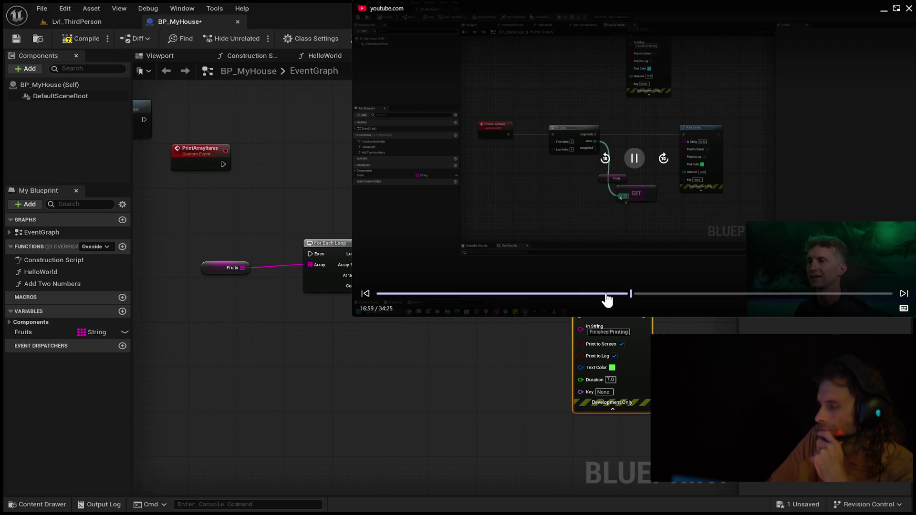
left_click(606, 294)
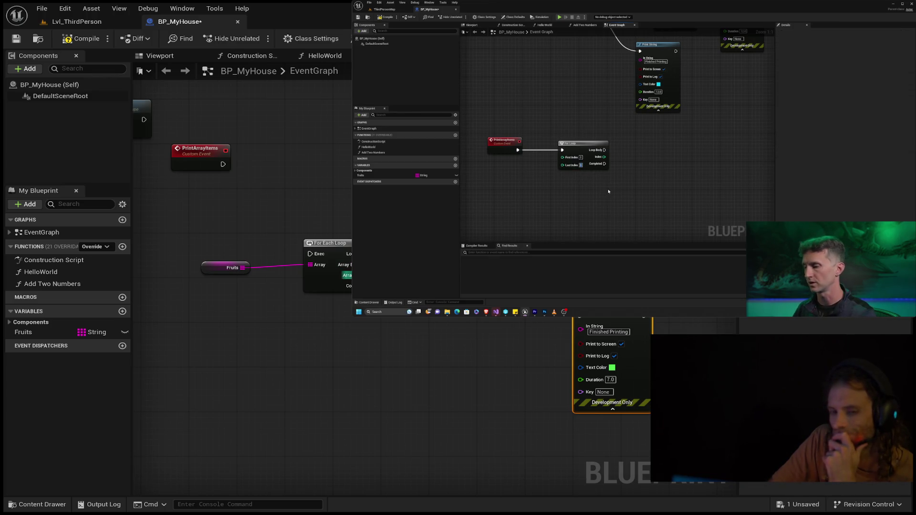
- Disconnect Fruits from the For Each Loop's Array input and move it up-left
mouse_move(570, 177)
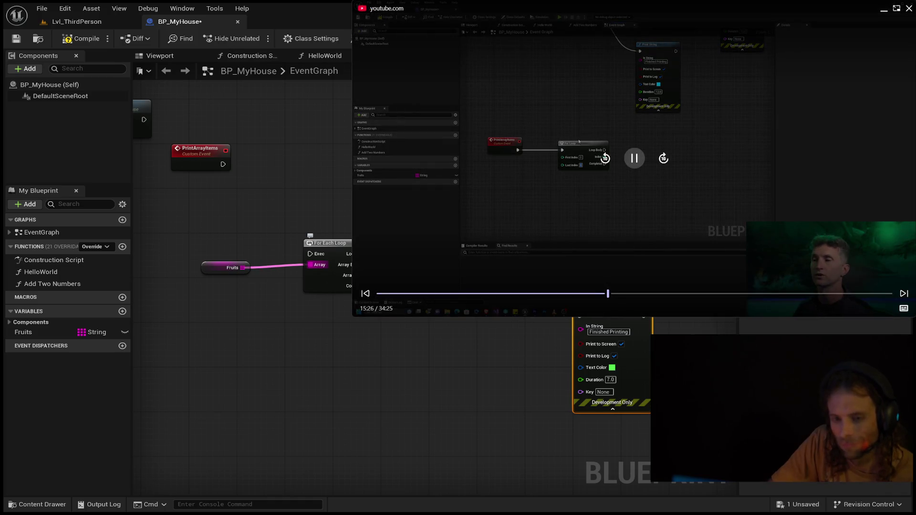
left_click(315, 266, "alt")
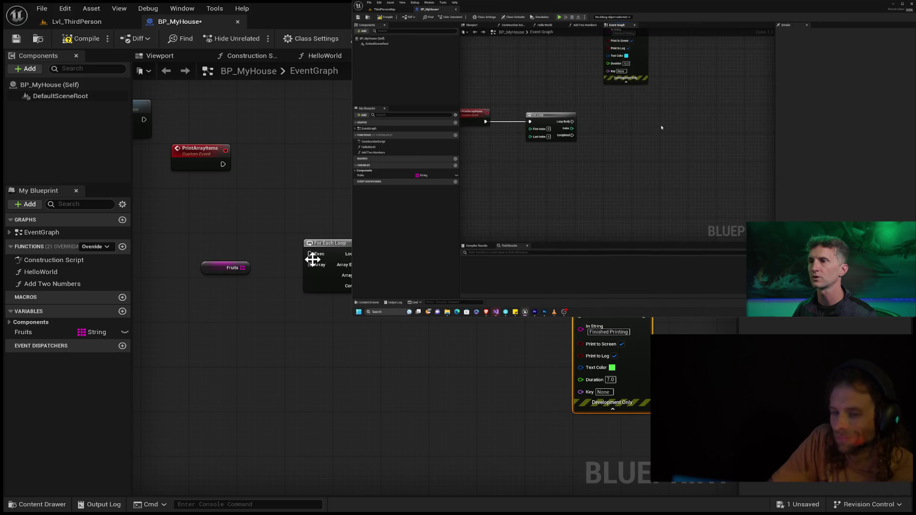
mouse_move(231, 262)
left_mouse_down()
mouse_move(225, 246)
mouse_move(313, 257)
mouse_move(230, 246)
mouse_move(215, 260)
left_mouse_up()
- Cancel the loose wire, lower the For Each Loop slightly, and leave Fruits unconnected
left_click(257, 230)
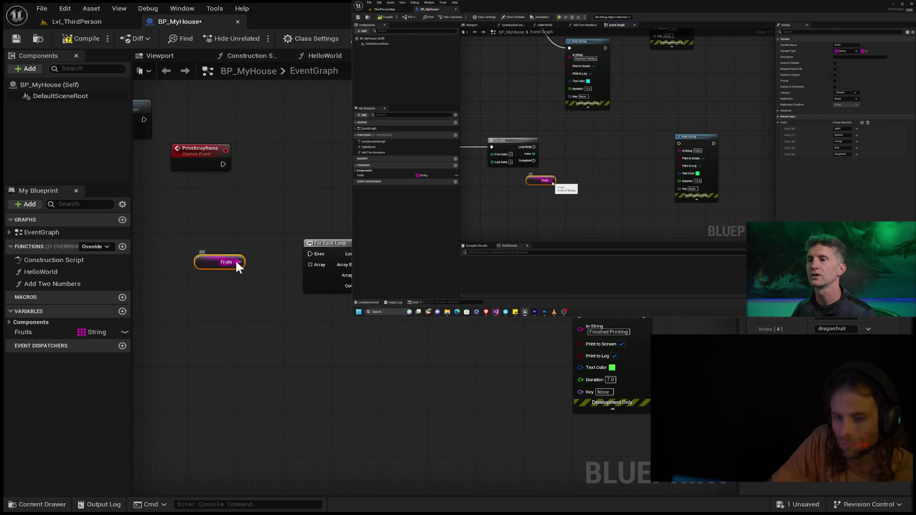
left_click_drag(319, 244, 323, 251)
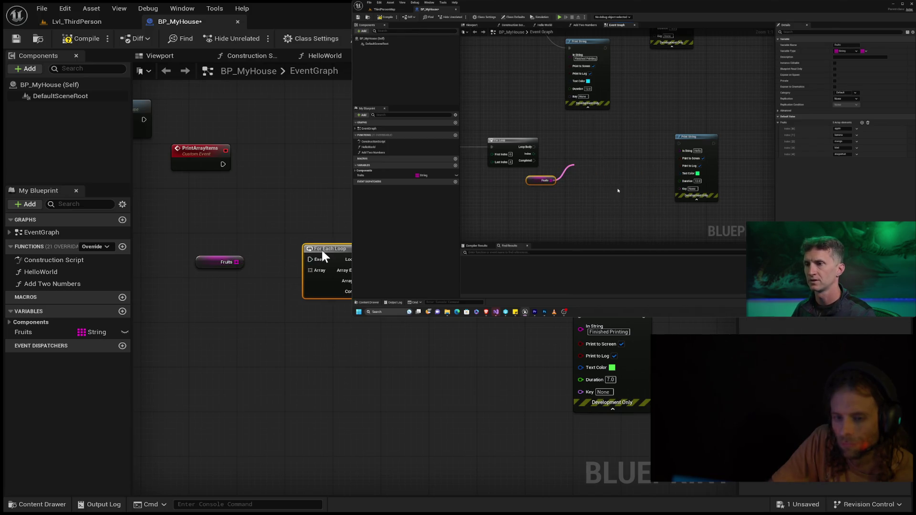
left_click_drag(236, 262, 312, 261)
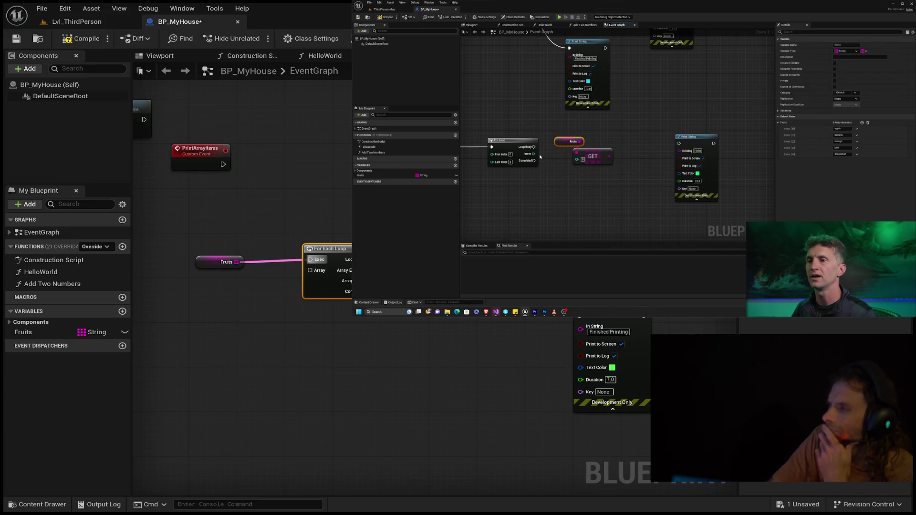
left_click_drag(311, 261, 312, 261)
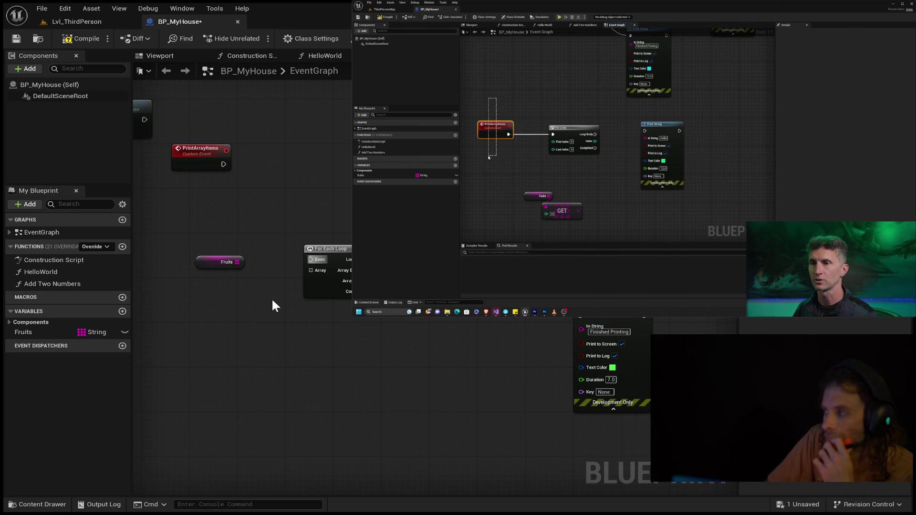
mouse_move(607, 141)
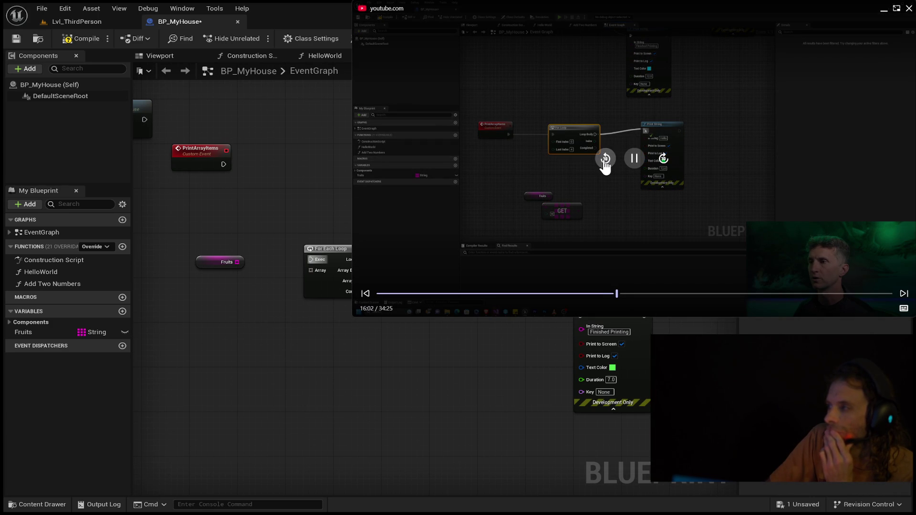
- Rewind the tutorial in ten-second jumps back to about 14:21
left_click(605, 160)
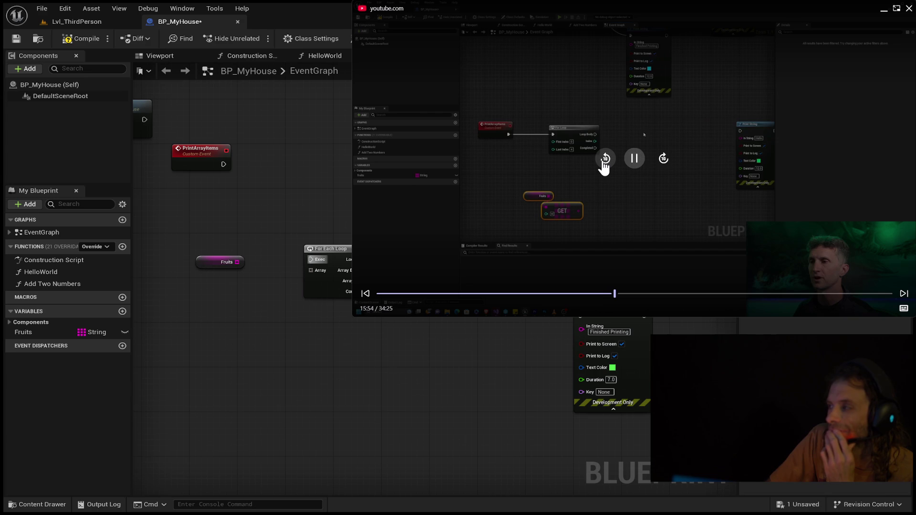
left_click(606, 160)
left_click(605, 160)
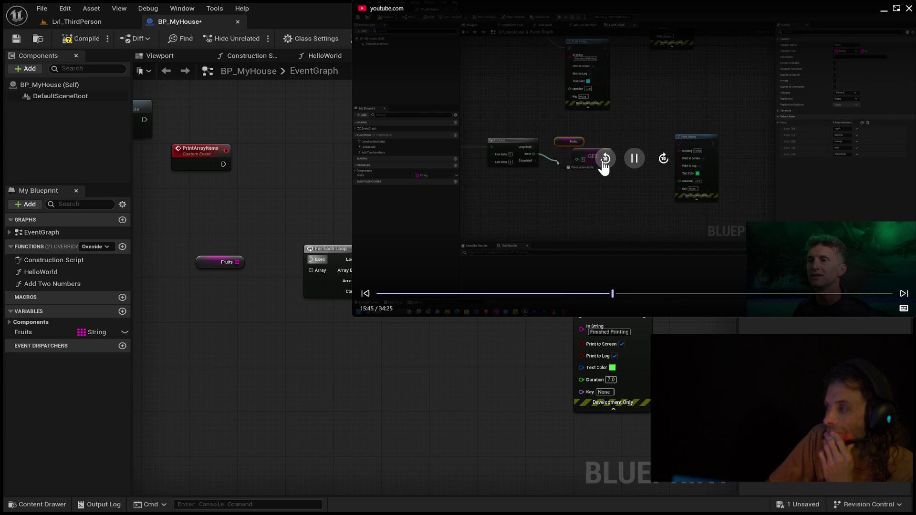
left_click(606, 159)
left_click(605, 160)
left_click(605, 160)
left_click(605, 160)
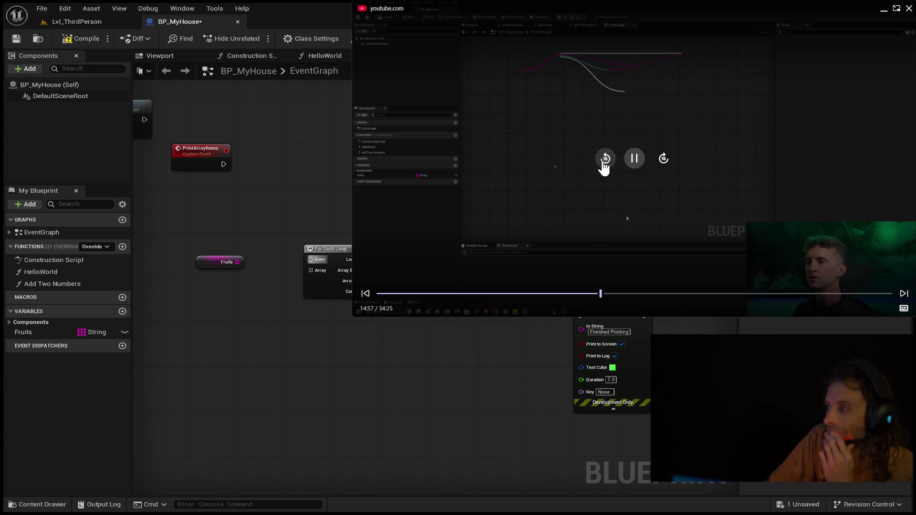
left_click(605, 160)
left_click(604, 163)
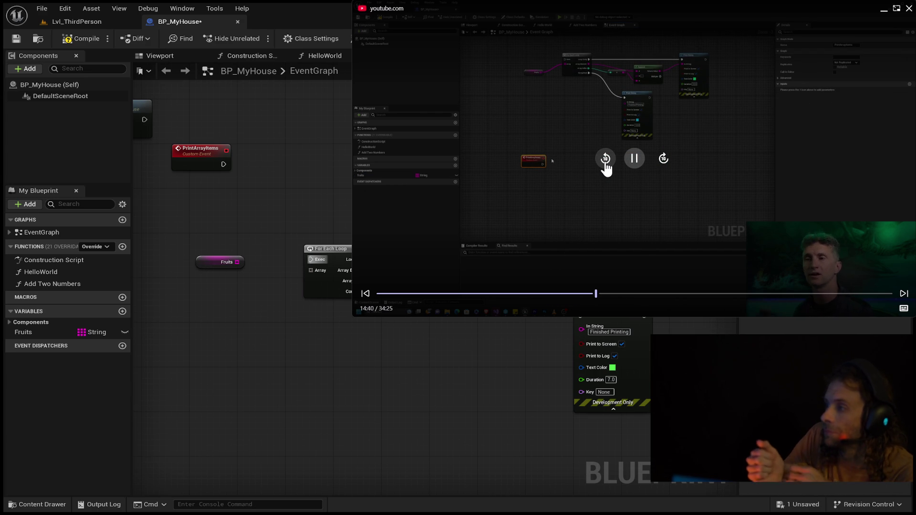
left_click(605, 162)
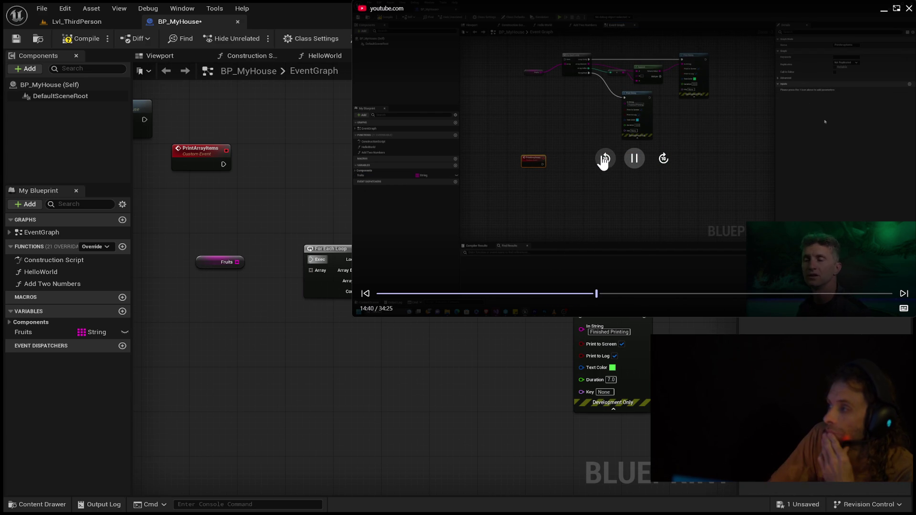
left_click(605, 163)
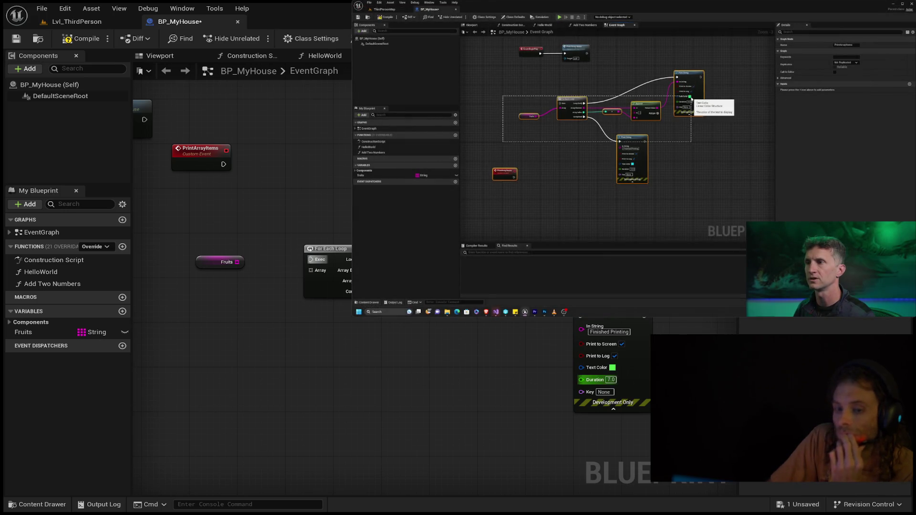
- Drop PrintArrayItems below Fruits, pull a wire from Fruits, then undo to restore a For Each Loop
left_click_drag(203, 152, 221, 325)
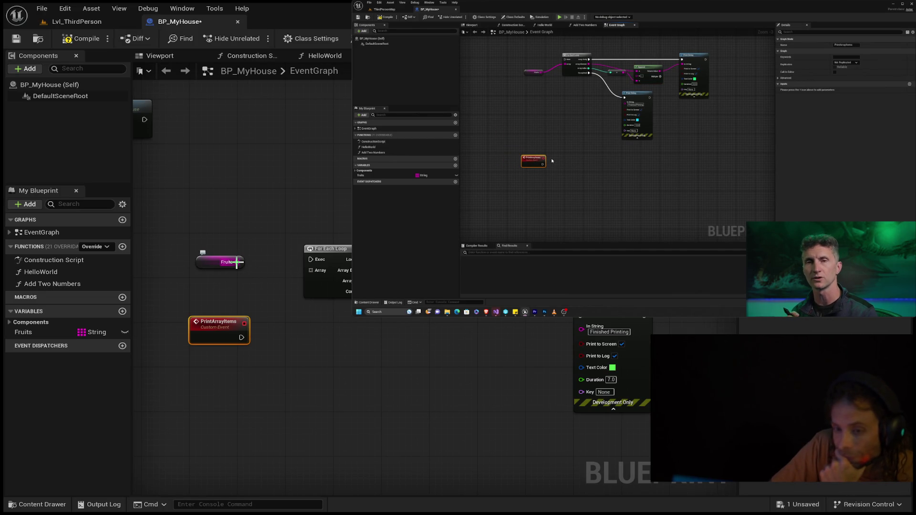
left_click_drag(290, 264, 314, 261)
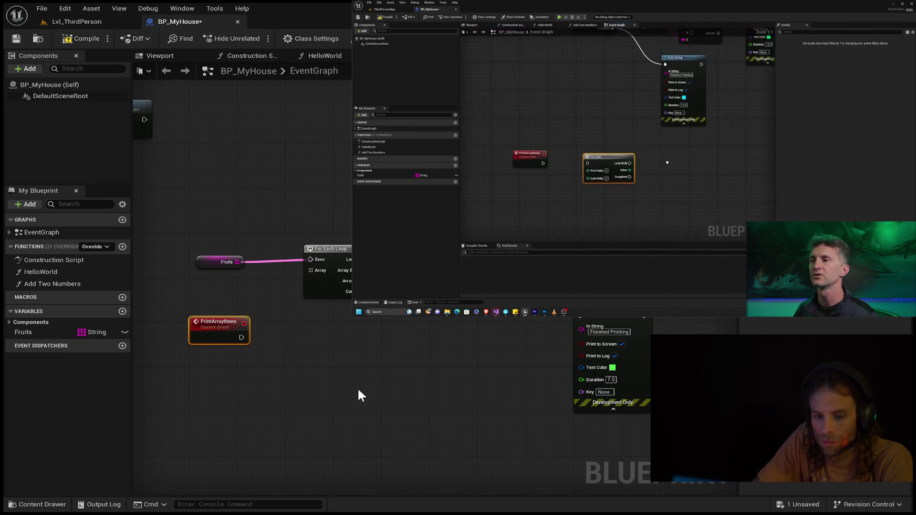
key("ctrl+z")
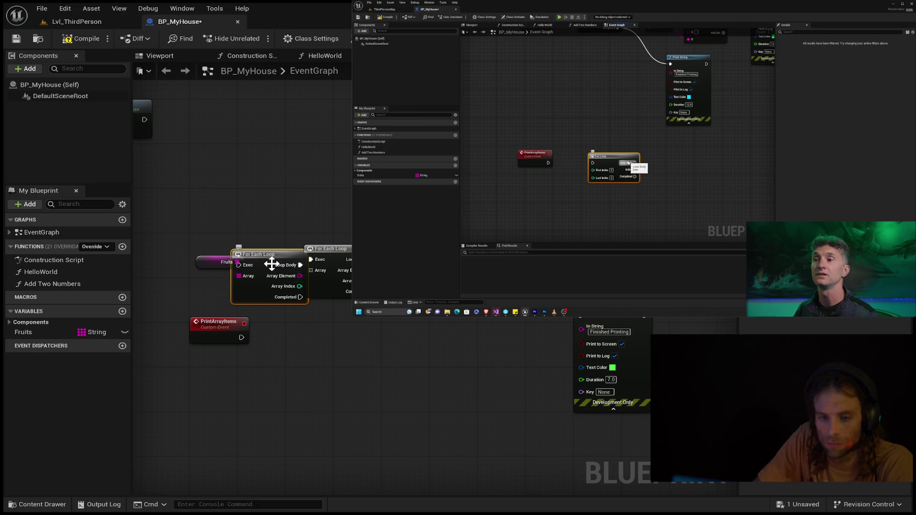
- Move aside and delete the duplicate For Each Loop, then delete the original loop too
mouse_move(271, 264)
left_mouse_down()
mouse_move(333, 328)
mouse_move(327, 334)
left_mouse_up()
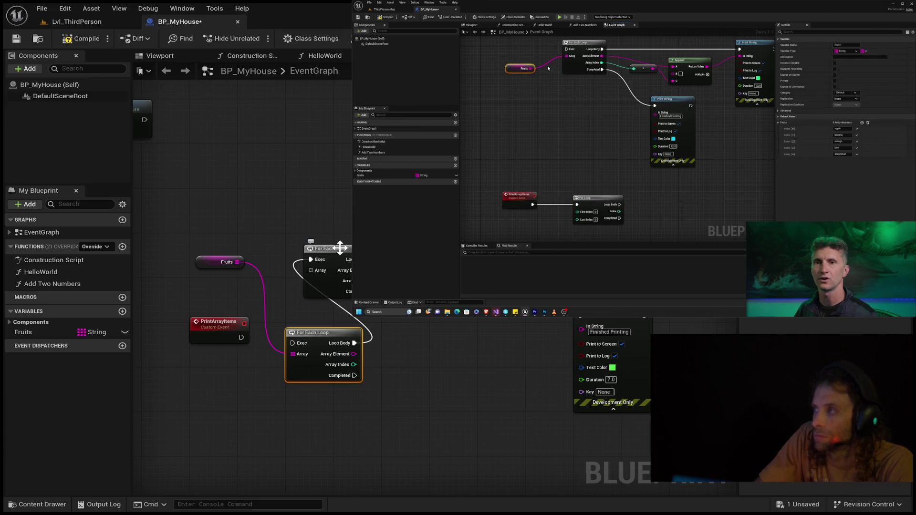
key("Delete")
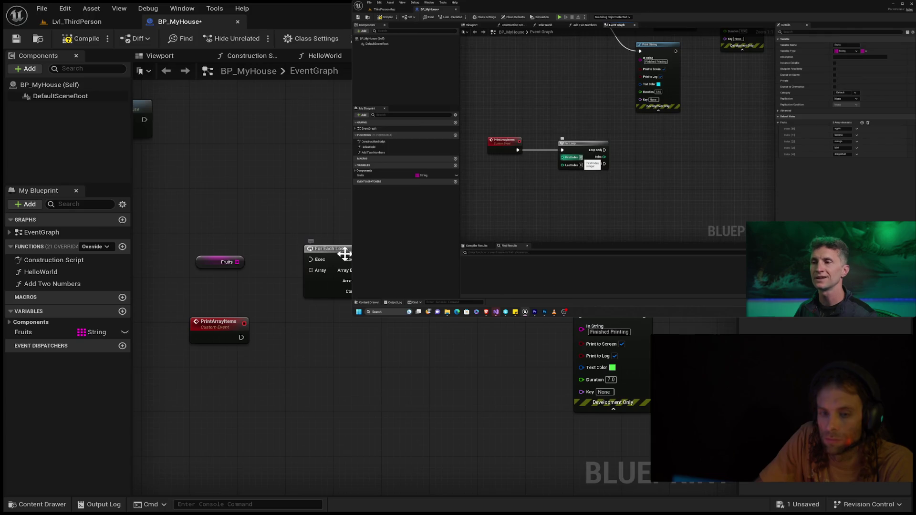
left_click(327, 251)
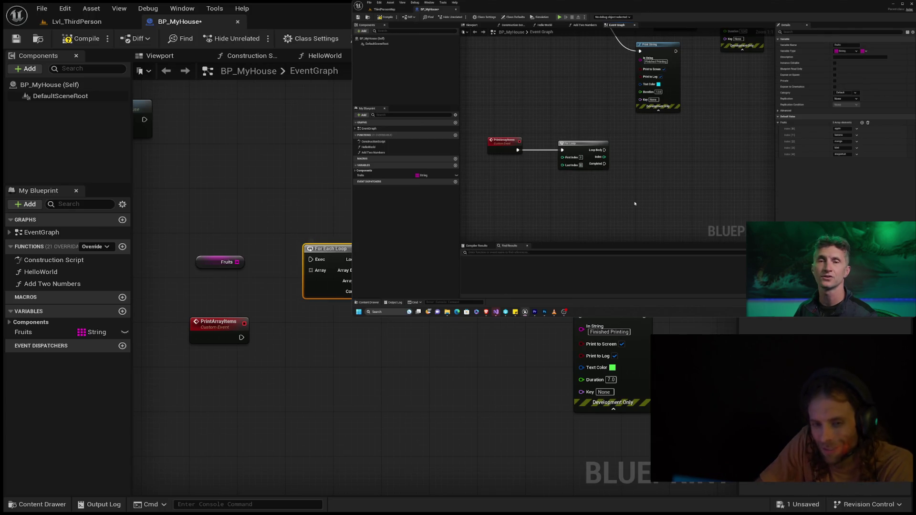
key("Delete")
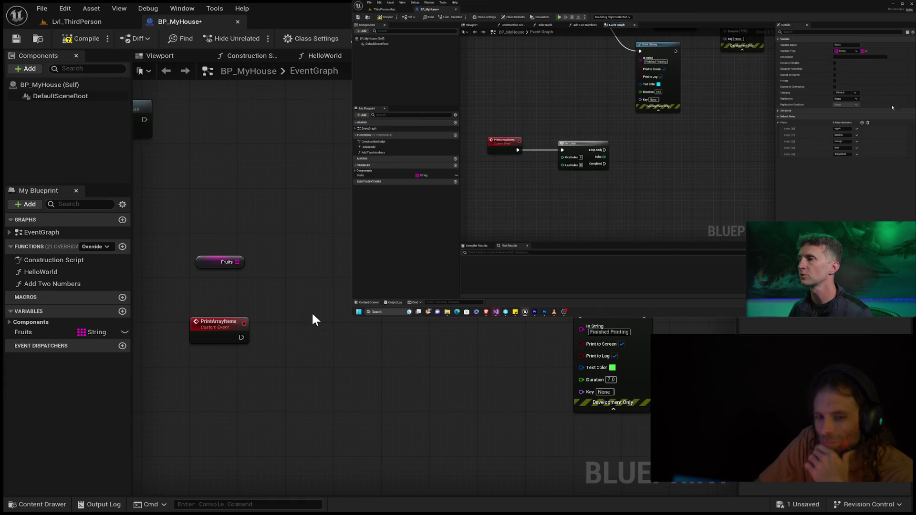
left_click_drag(241, 337, 296, 339)
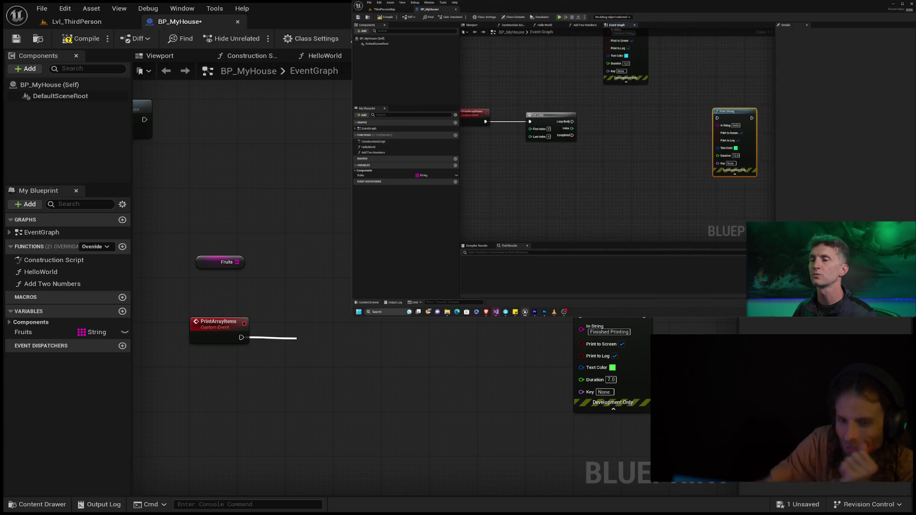
- Add a For Loop off PrintArrayItems' exec pin and place the Fruits getter beneath it
key("Return")
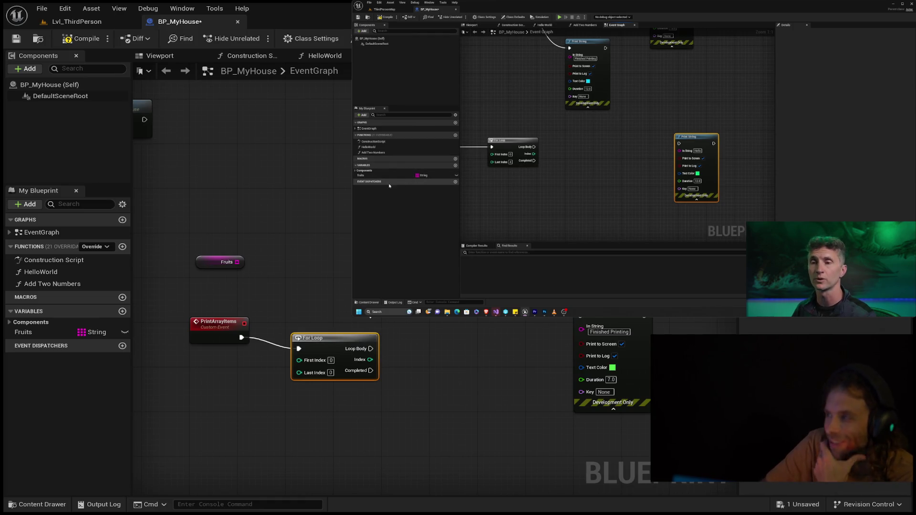
left_click(346, 329)
left_click_drag(342, 342, 354, 330)
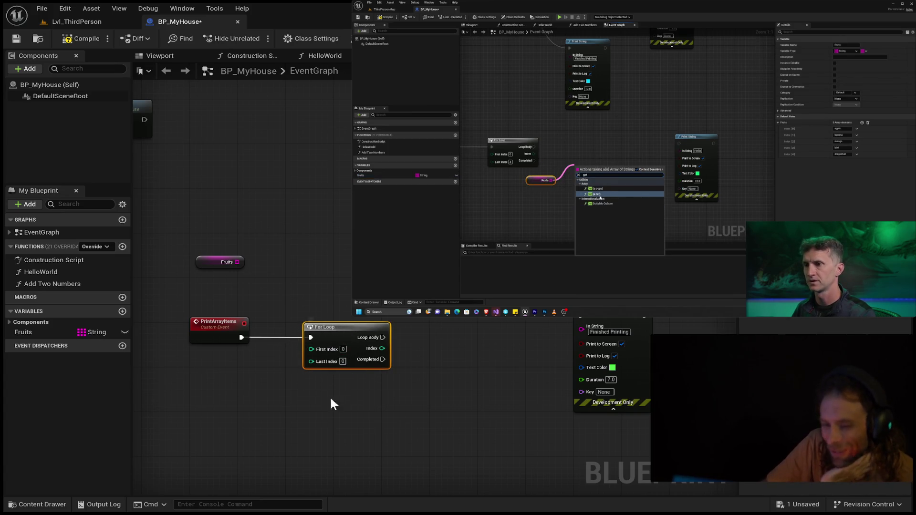
mouse_move(216, 261)
left_mouse_down()
mouse_move(294, 436)
mouse_move(398, 410)
left_mouse_up()
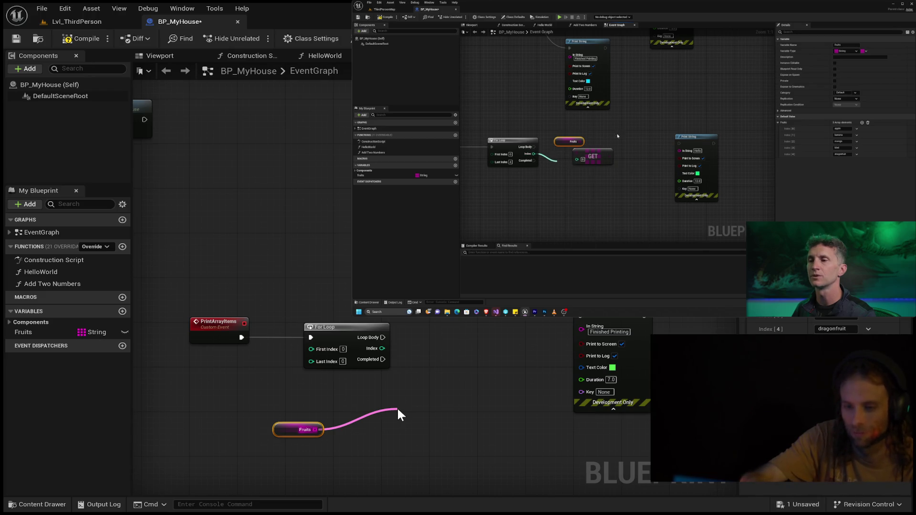
- Add an array GET node fed by the Fruits getter
left_click_drag(398, 410, 398, 410)
type("get")
key("Return")
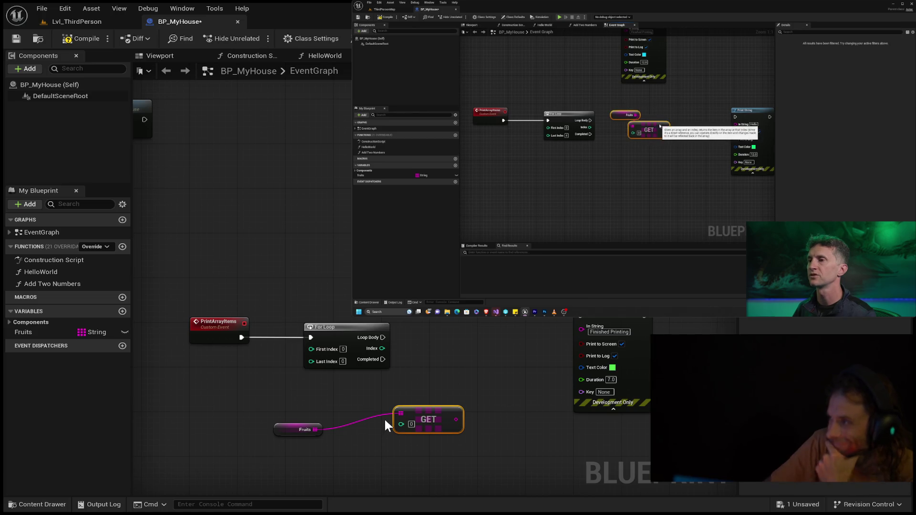
- Lay out the GET node down-left and the Print String node beside the For Loop
mouse_move(411, 415)
left_mouse_down()
mouse_move(348, 455)
mouse_move(323, 448)
left_mouse_up()
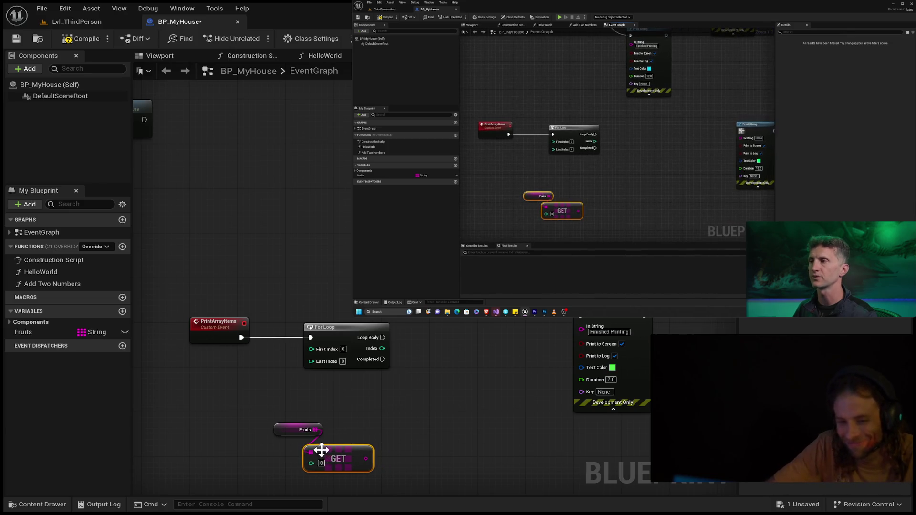
mouse_move(602, 307)
left_mouse_down()
mouse_move(526, 373)
mouse_move(506, 376)
left_mouse_up()
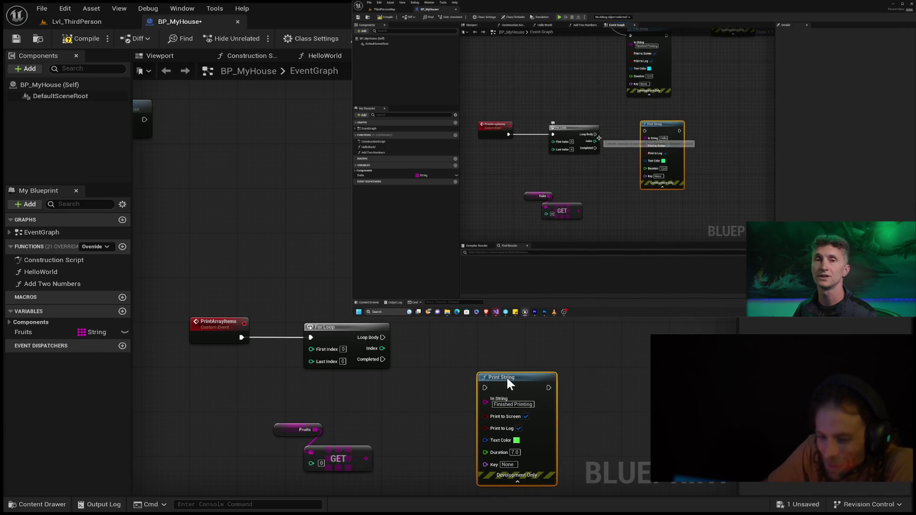
left_click_drag(612, 337, 642, 265)
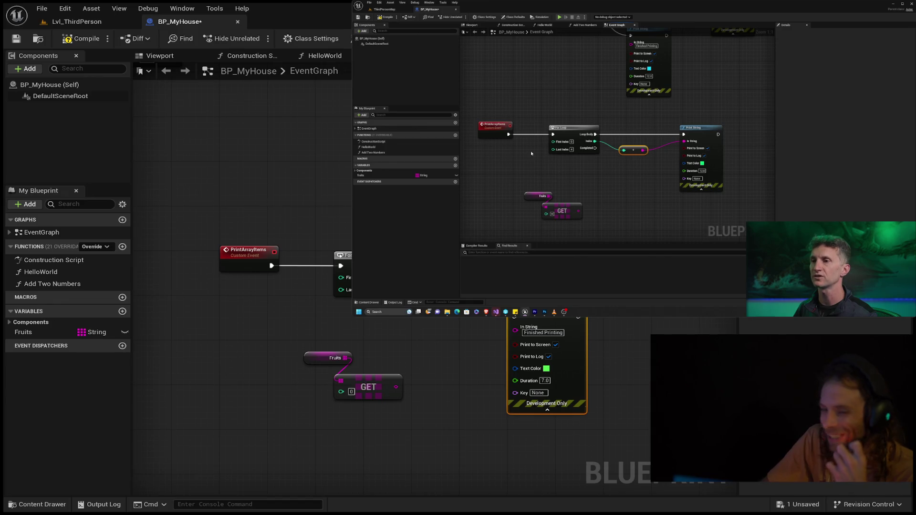
left_click_drag(547, 311, 559, 255)
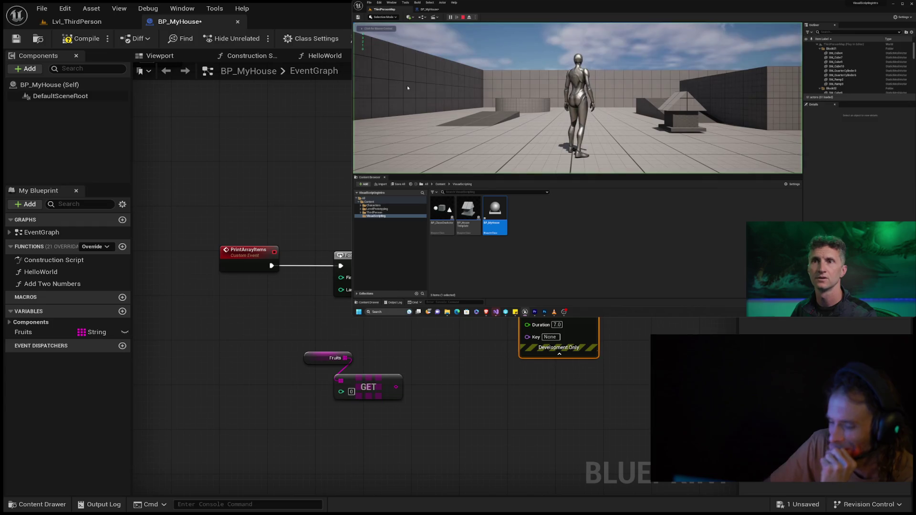
- Move the GET node and Fruits getter up beside the For Loop, then rewind the tutorial thirty seconds
left_click_drag(374, 387, 454, 325)
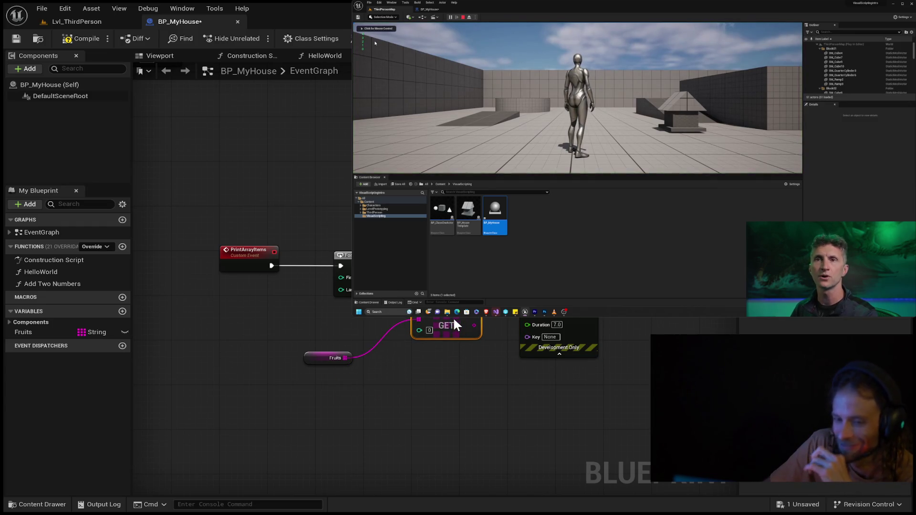
left_click_drag(312, 364, 348, 348)
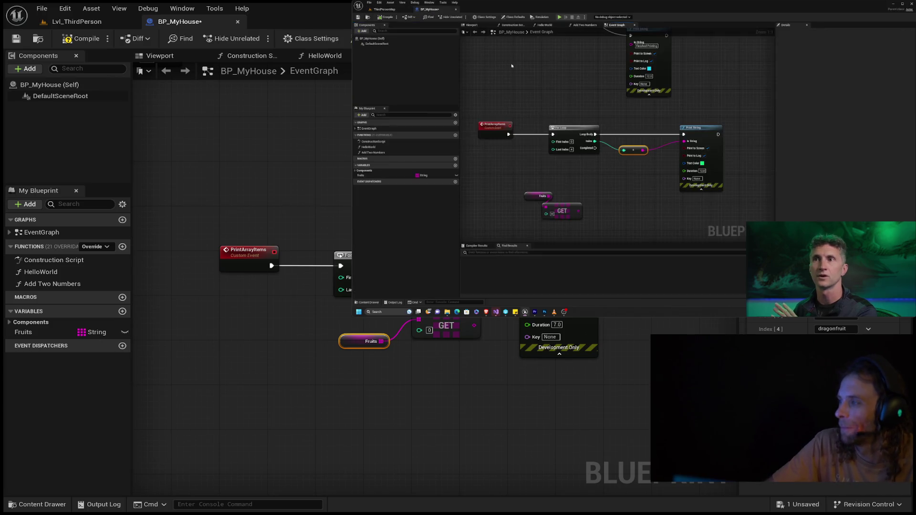
mouse_move(572, 155)
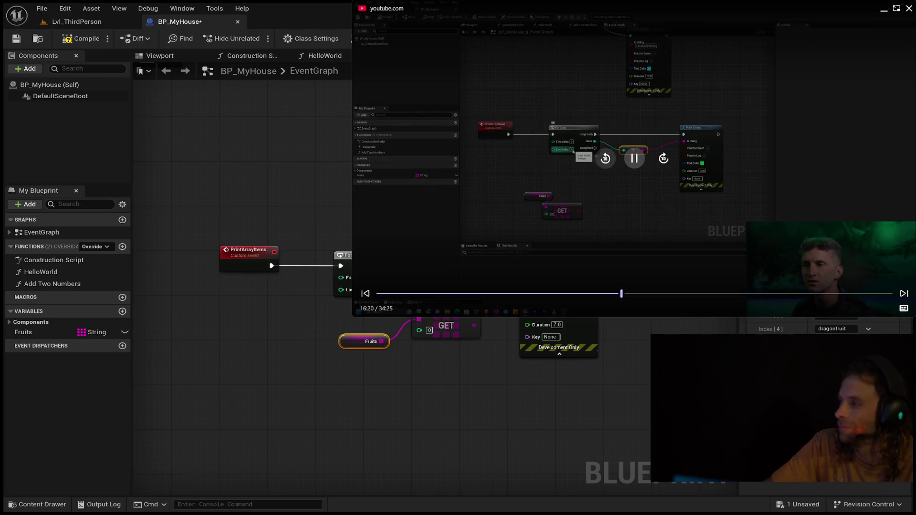
left_click(604, 159)
left_click(604, 159)
left_click(605, 159)
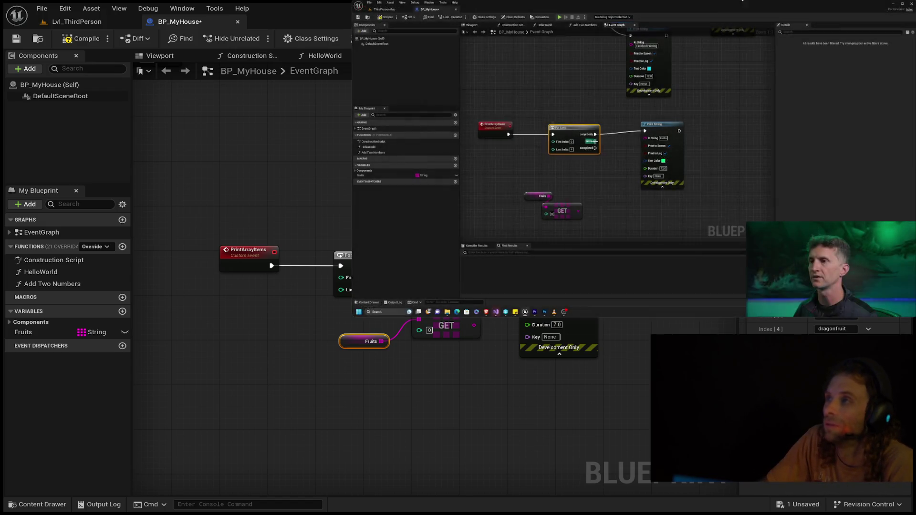
- Pause the tutorial video
mouse_move(519, 6)
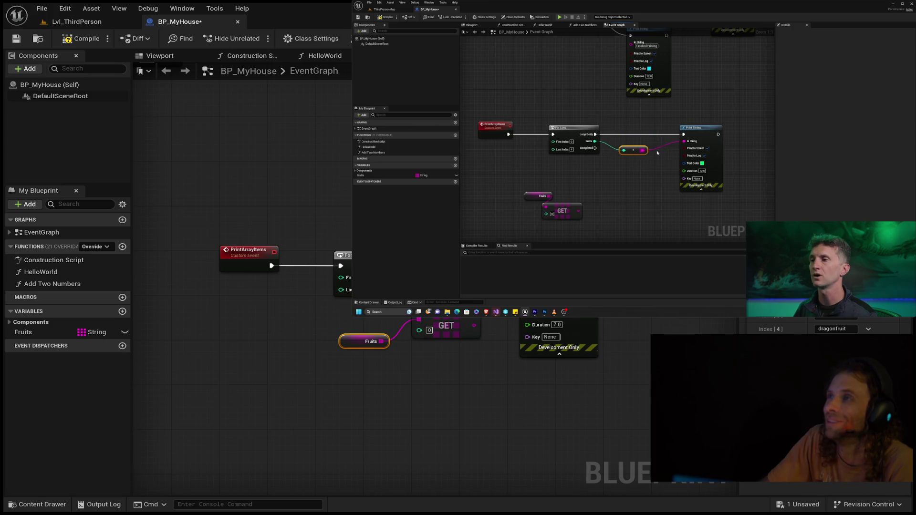
mouse_move(583, 78)
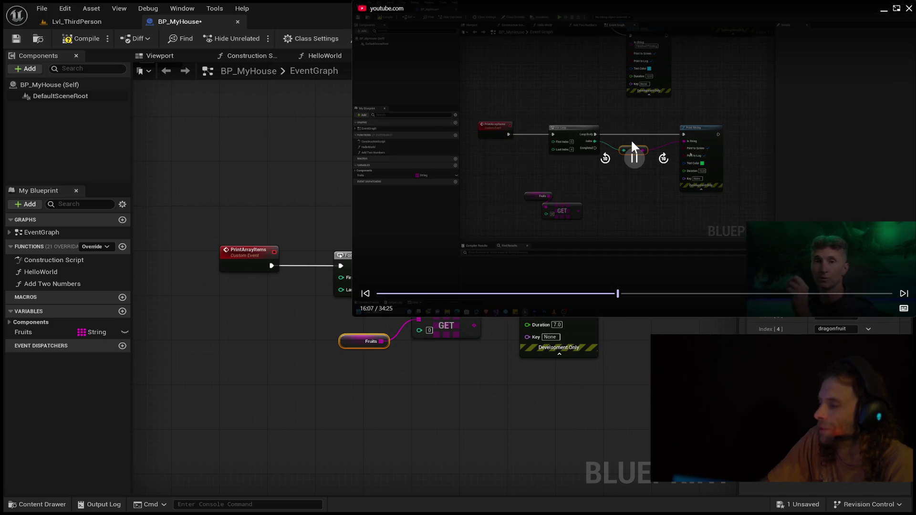
left_click(634, 158)
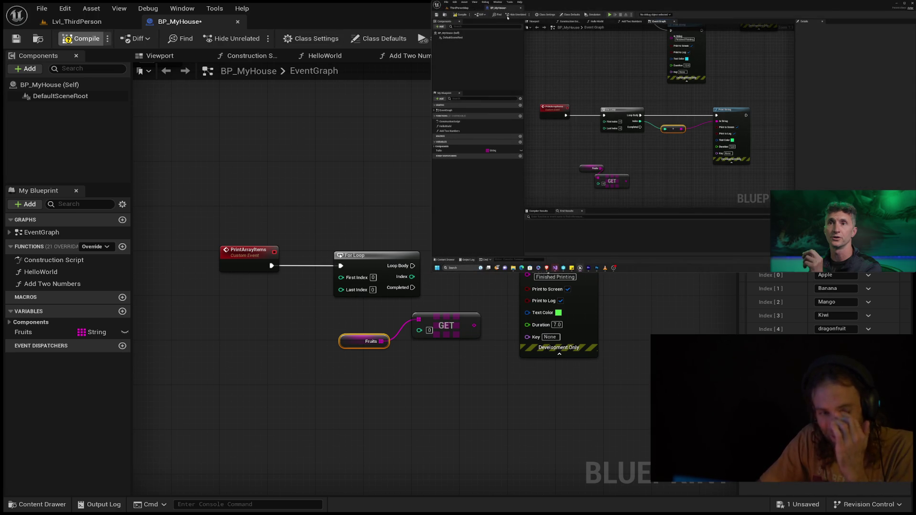
- Compile BP_MyHouse, then pause and resume the tutorial video
left_click(81, 39)
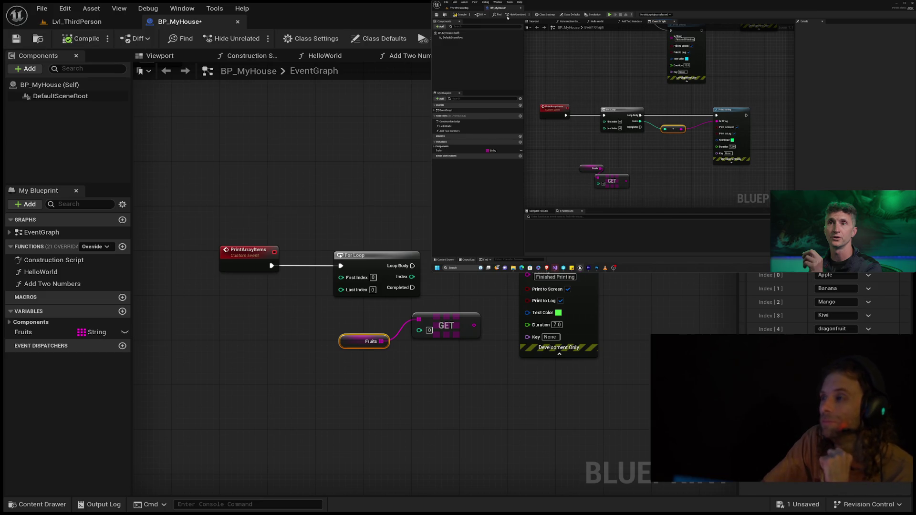
key("space")
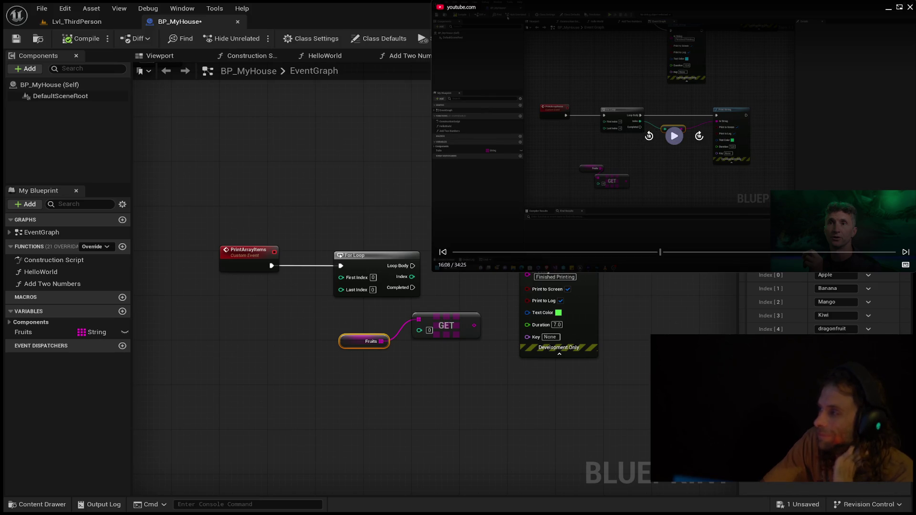
key("space")
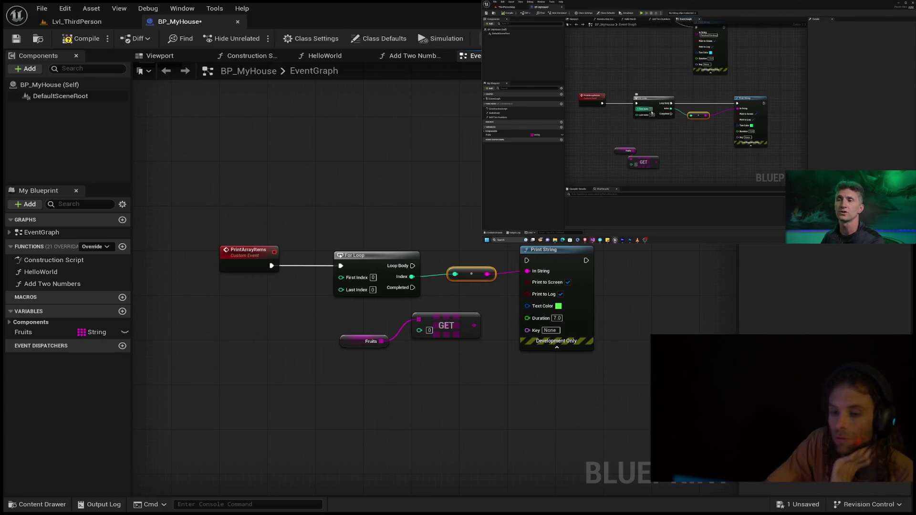
- Connect the For Loop's Loop Body to Print String's execution input
left_click_drag(553, 251, 552, 257)
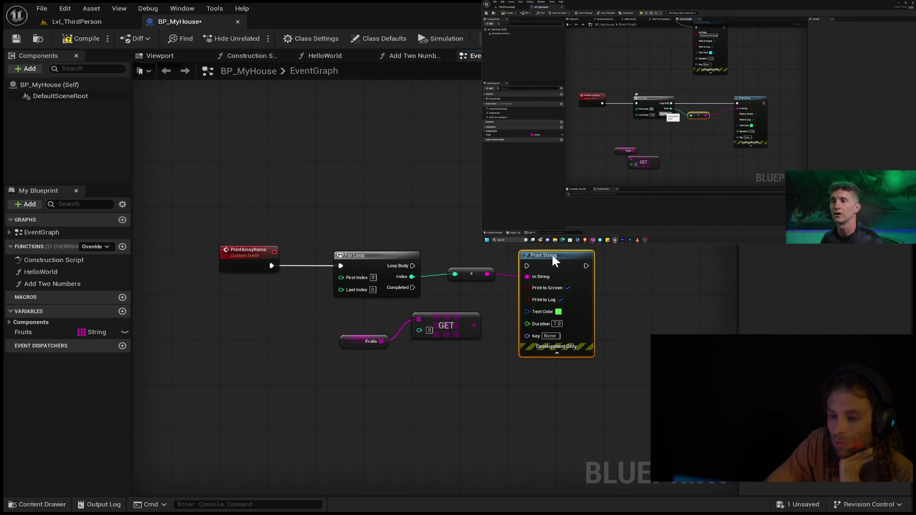
left_click_drag(471, 274, 470, 281)
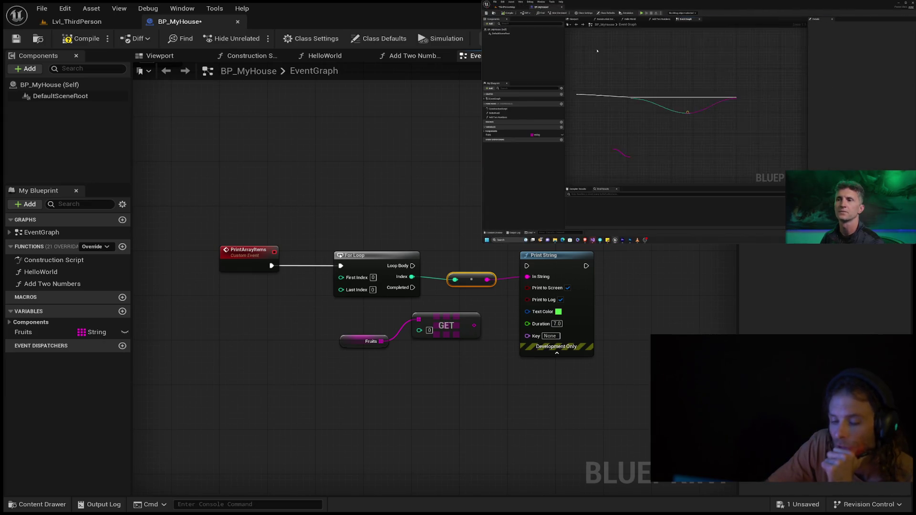
left_click_drag(414, 267, 526, 265)
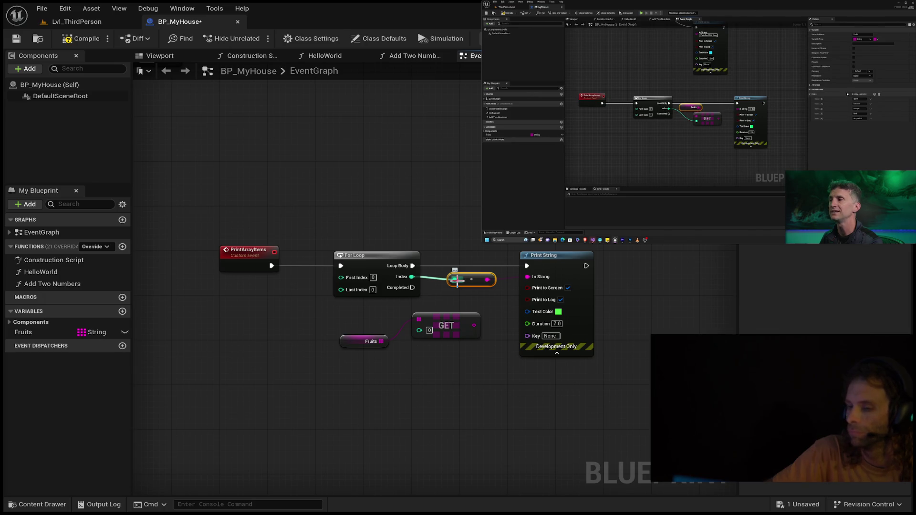
- Rewire so Fruits and the loop Index feed GET, and GET's output feeds In String
mouse_move(454, 281)
left_mouse_down()
mouse_move(403, 314)
mouse_move(422, 332)
mouse_move(454, 336)
mouse_move(467, 374)
left_mouse_up()
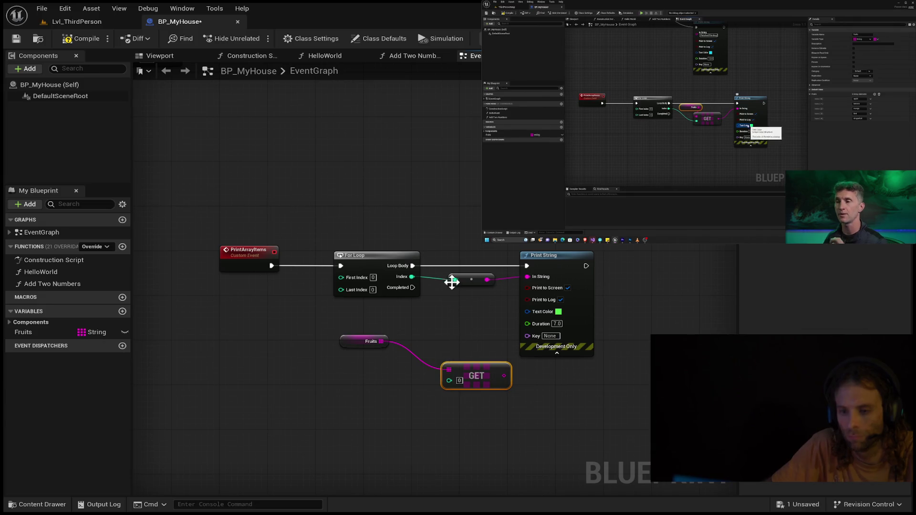
left_click(455, 281, "alt")
left_click(448, 371, "alt")
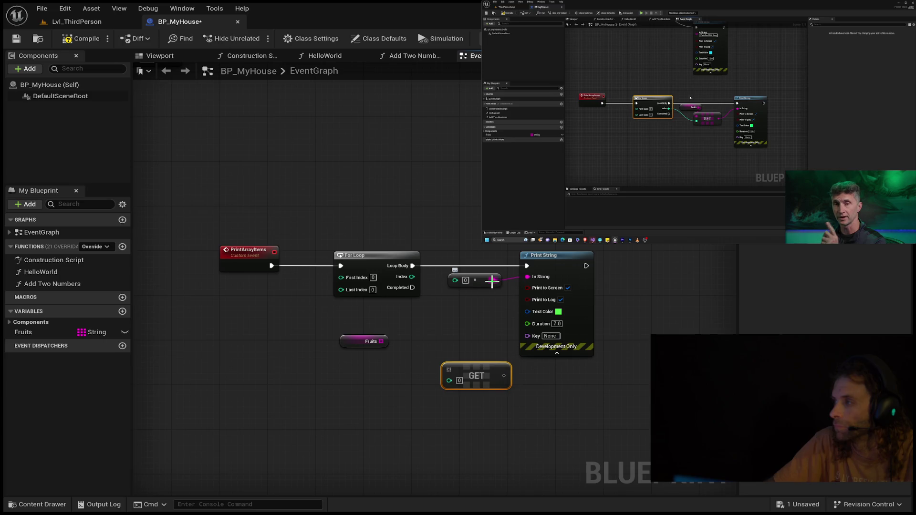
left_click(526, 277, "alt")
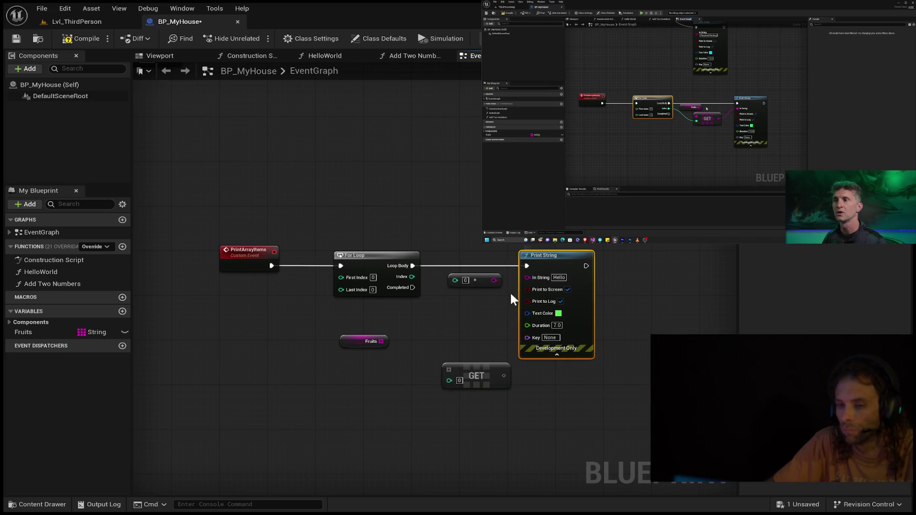
mouse_move(526, 278)
left_mouse_down()
mouse_move(503, 374)
mouse_move(468, 333)
left_mouse_up()
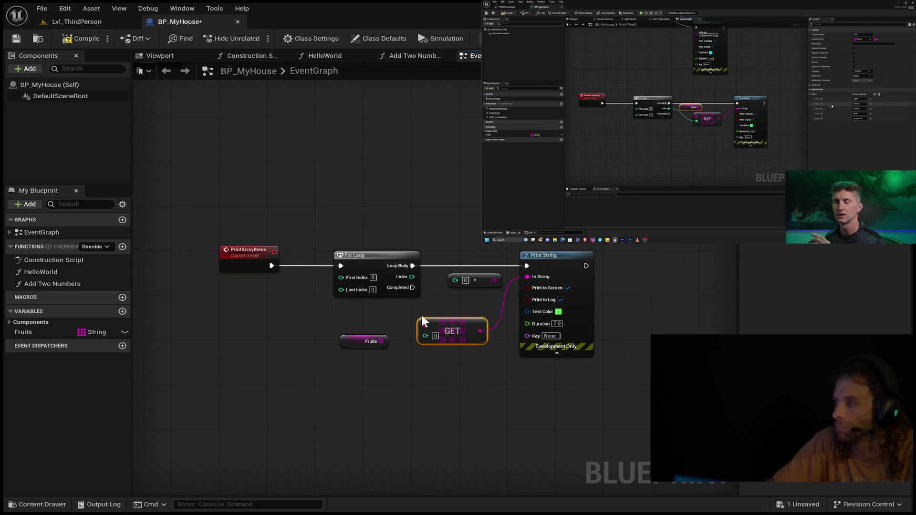
left_click_drag(380, 341, 425, 323)
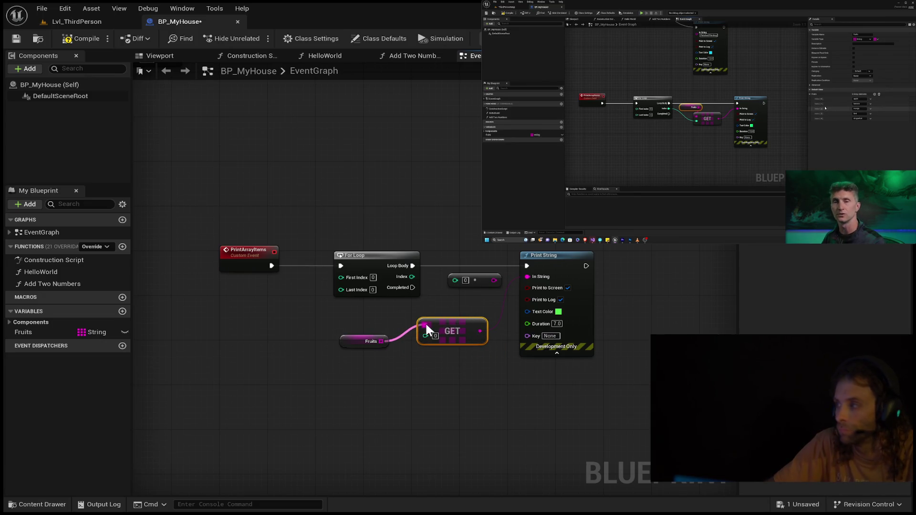
mouse_move(411, 277)
left_mouse_down()
mouse_move(422, 333)
mouse_move(463, 313)
left_mouse_up()
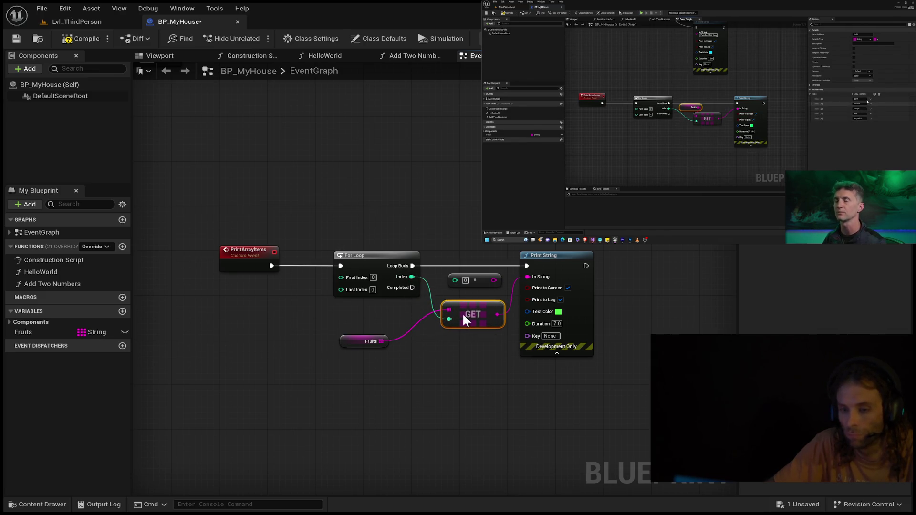
- Delete the unused conversion node, tidy the GET and Print String nodes, and save
left_click(477, 281)
key("Delete")
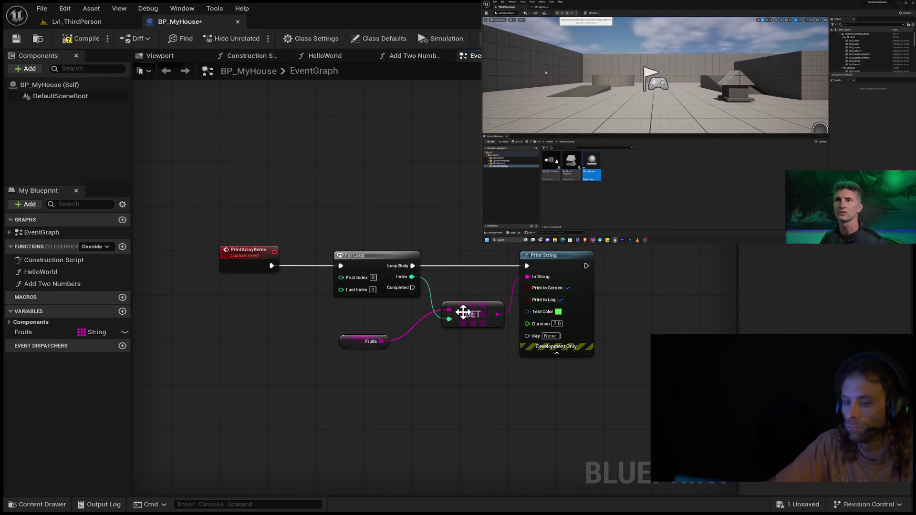
left_click_drag(466, 311, 467, 374)
mouse_move(427, 329)
left_mouse_down()
mouse_move(378, 323)
mouse_move(347, 347)
mouse_move(451, 323)
left_mouse_up()
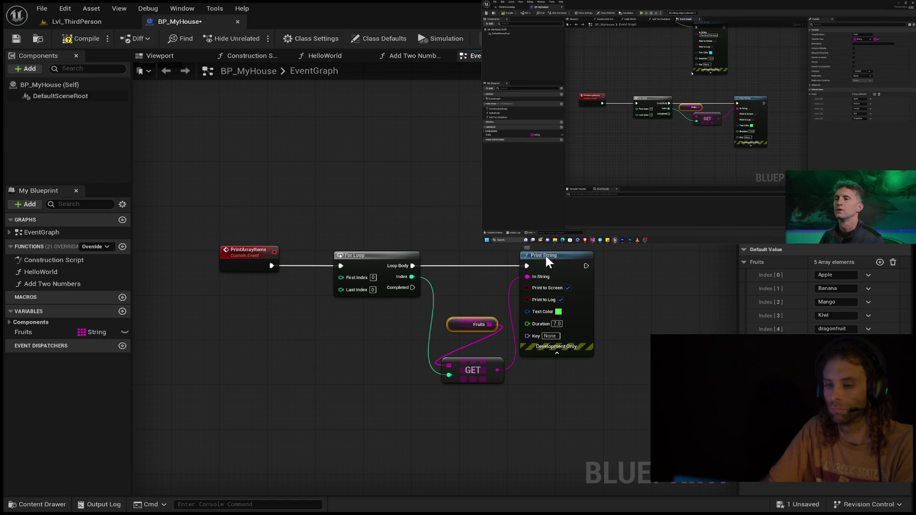
left_click_drag(545, 253, 621, 253)
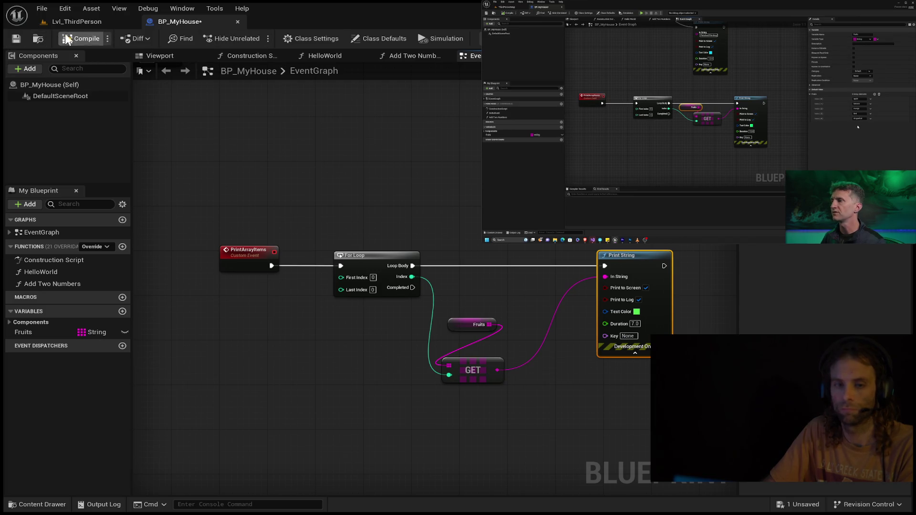
left_click(14, 39)
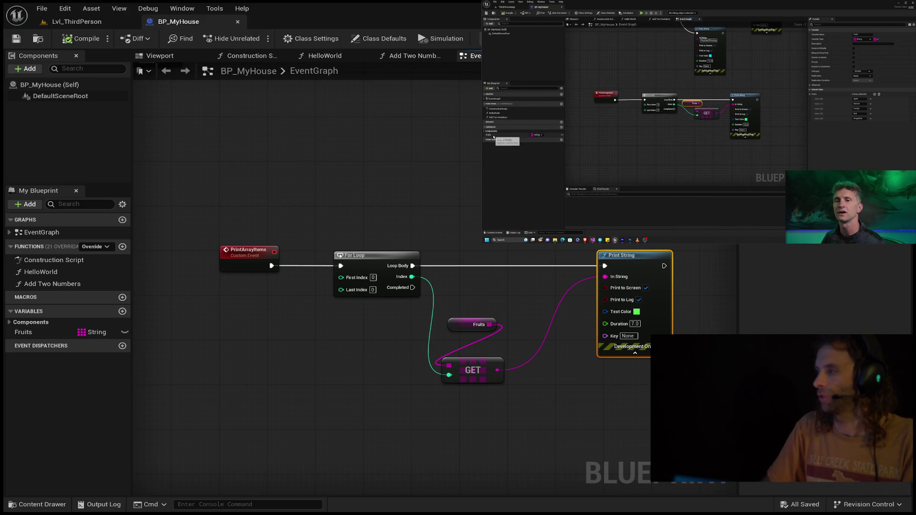
- Set the For Loop's Last Index to 4
mouse_move(699, 143)
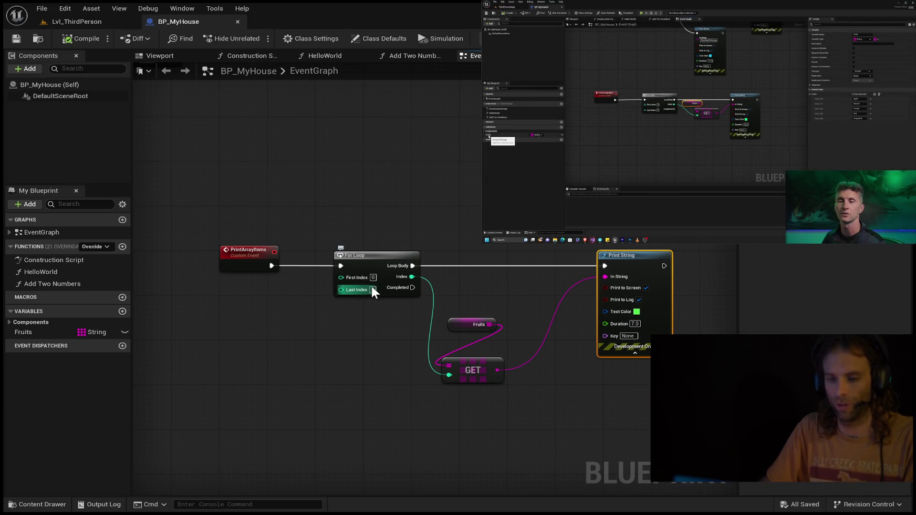
left_click(373, 290)
type("4")
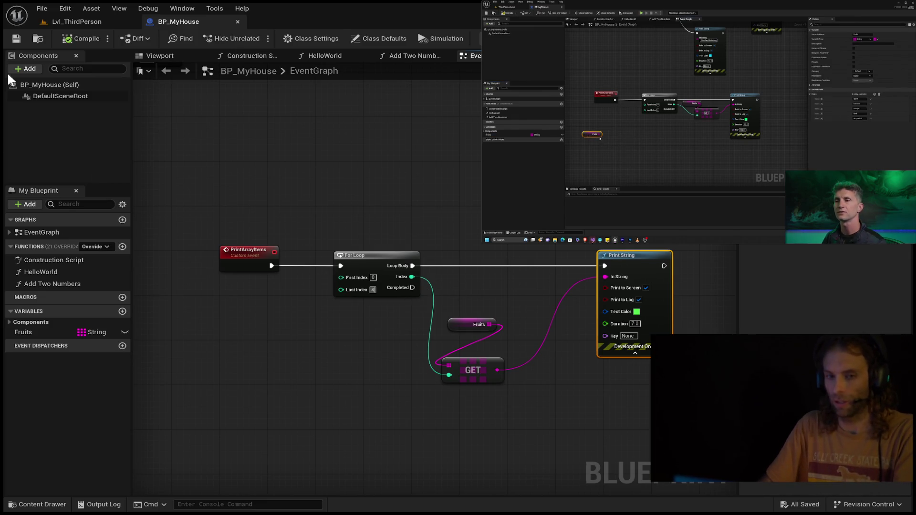
left_click(22, 37)
- Play Lvl_ThirdPerson to check the printed fruits, then return to BP_MyHouse and select Fruits
left_click(58, 22)
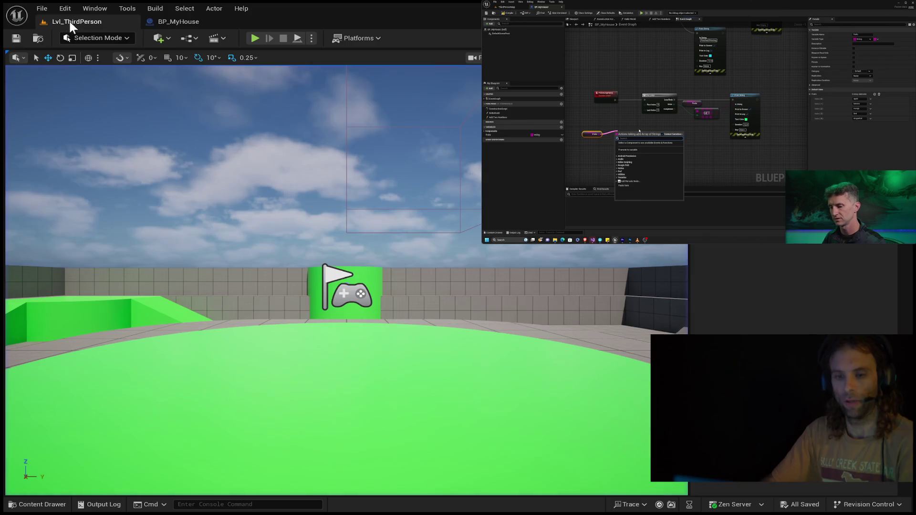
left_click(254, 37)
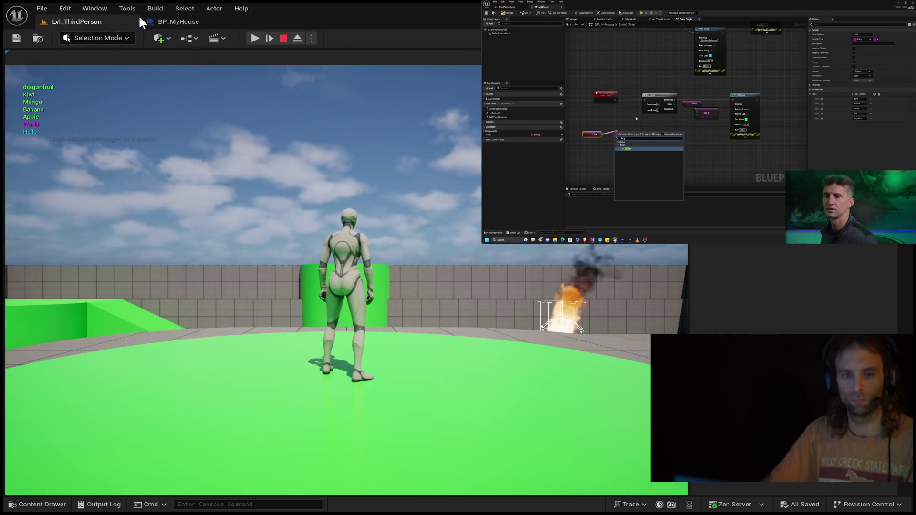
left_click(191, 21)
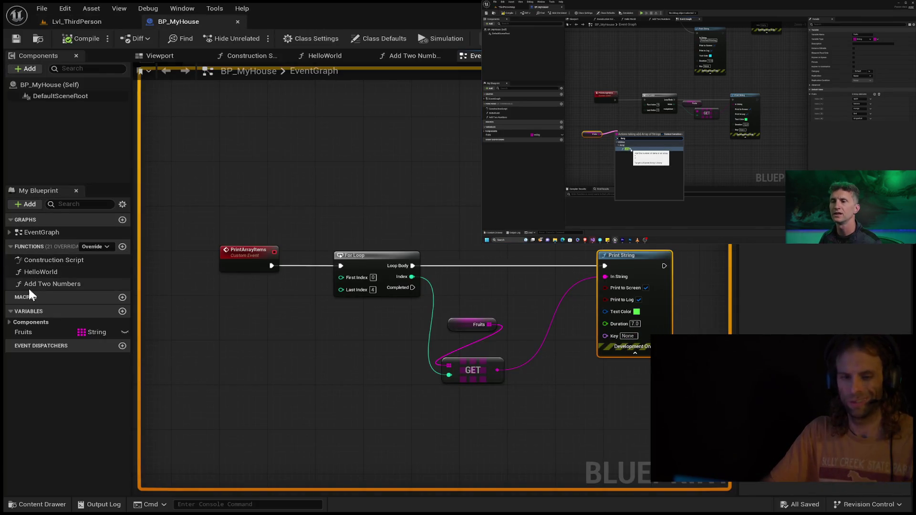
left_click(24, 332)
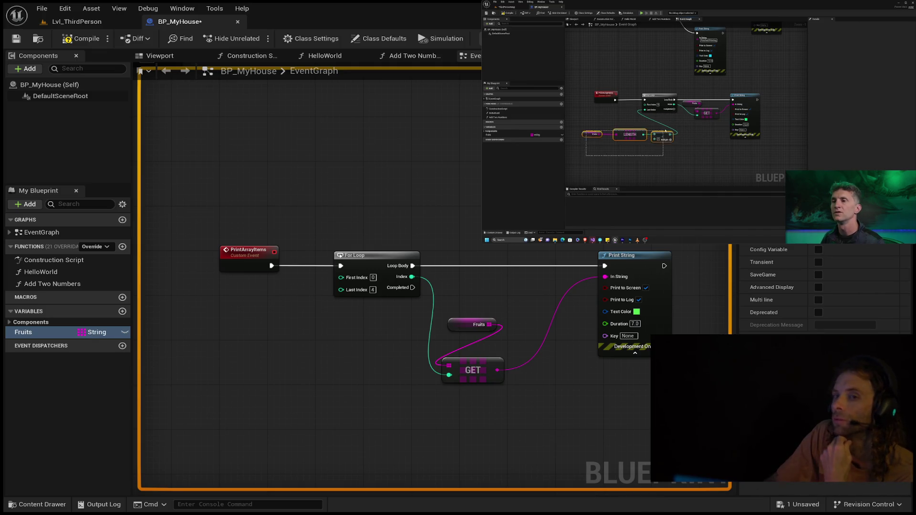
mouse_move(706, 132)
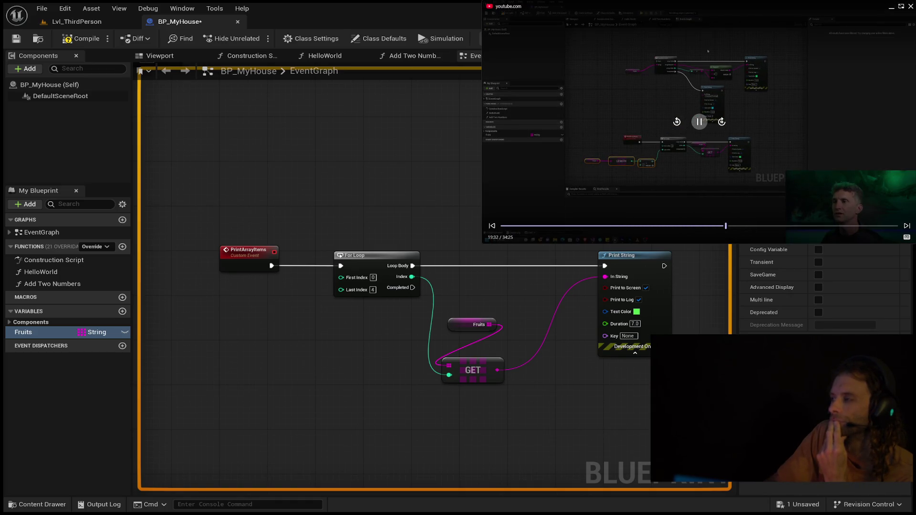
left_click(699, 124)
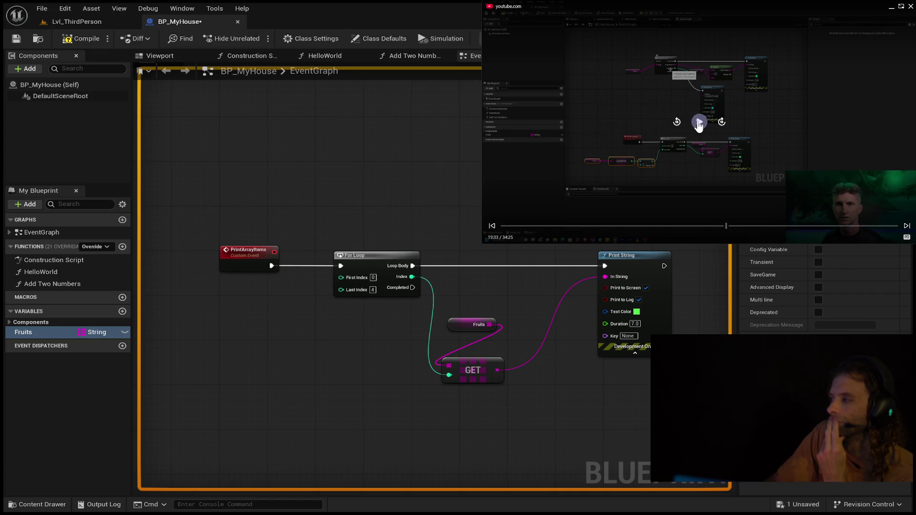
left_click(699, 123)
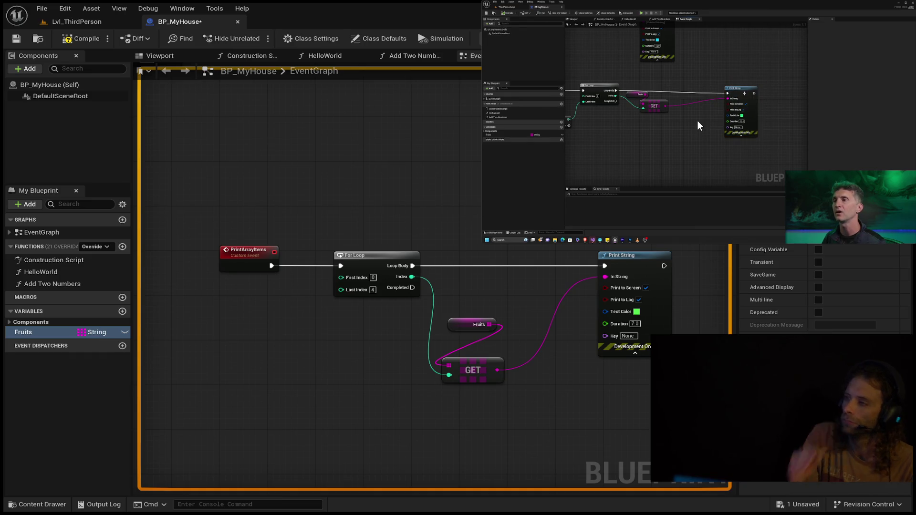
mouse_move(863, 170)
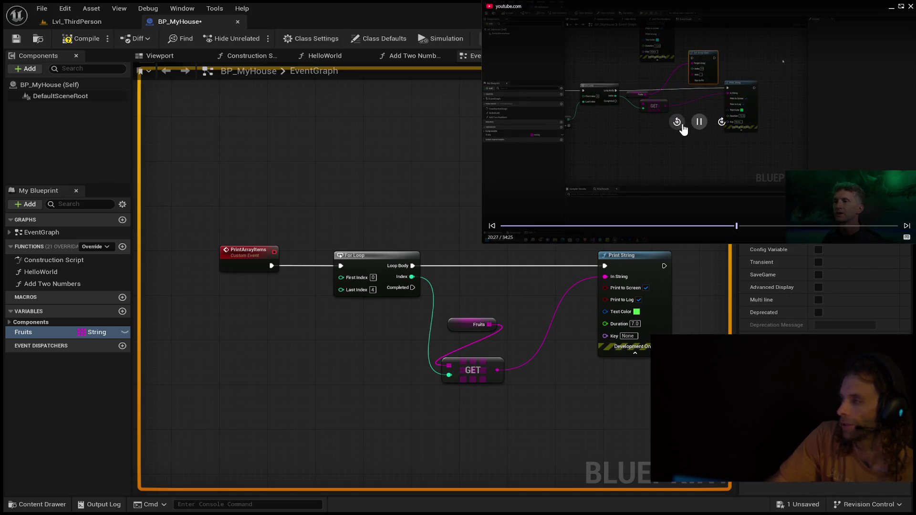
left_click(677, 125)
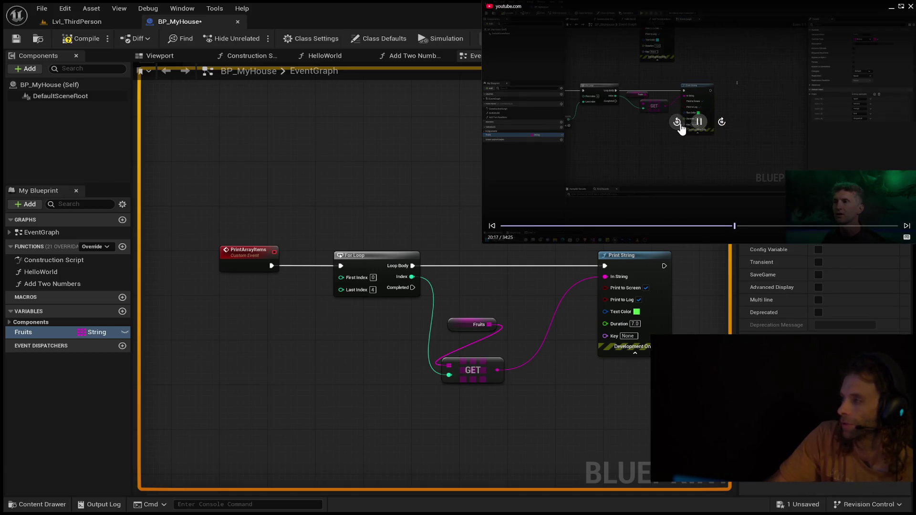
left_click(677, 123)
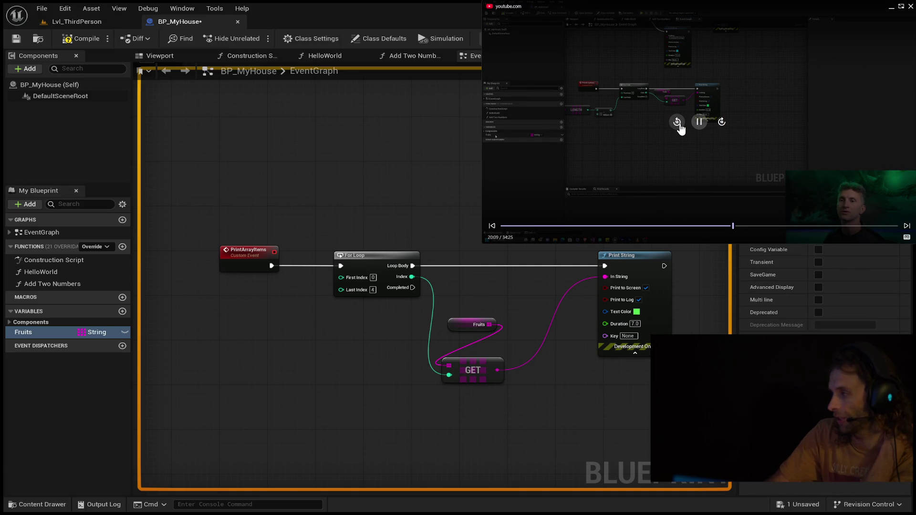
left_click(677, 123)
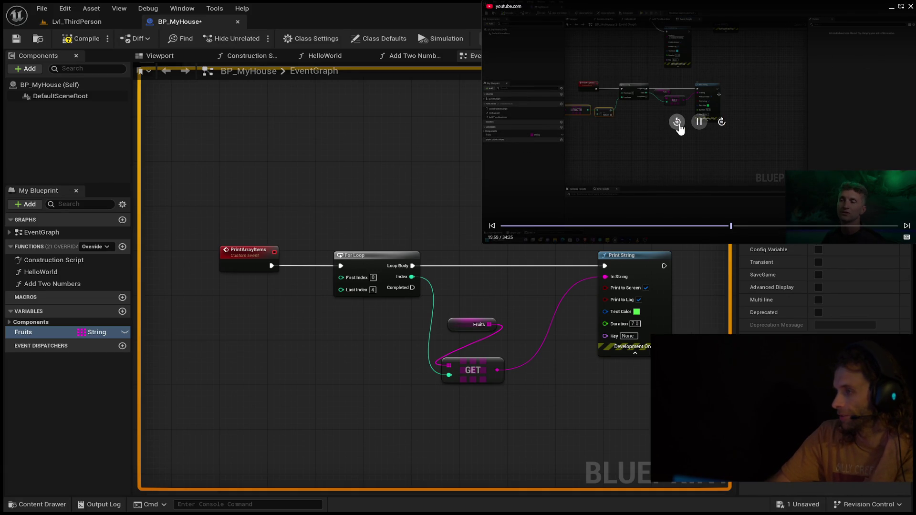
left_click(677, 123)
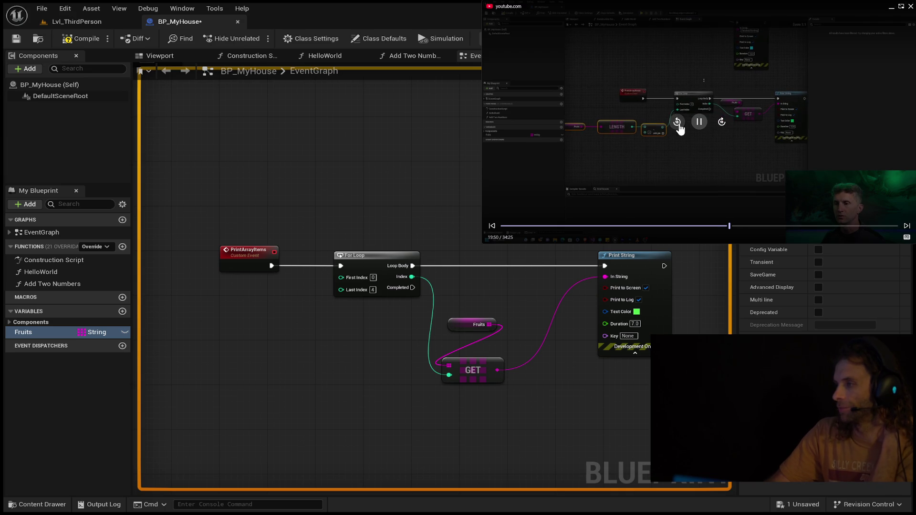
left_click(677, 123)
left_click(677, 124)
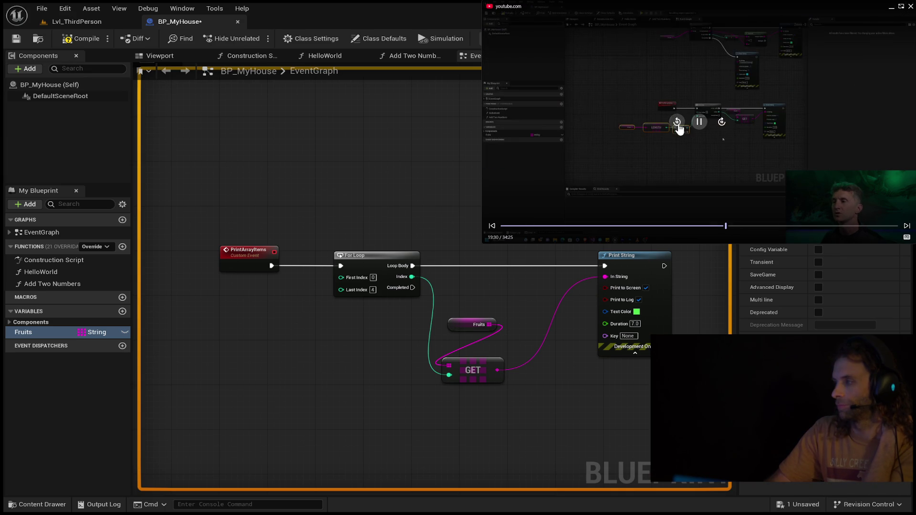
left_click(677, 123)
left_click(677, 123)
left_click(677, 123)
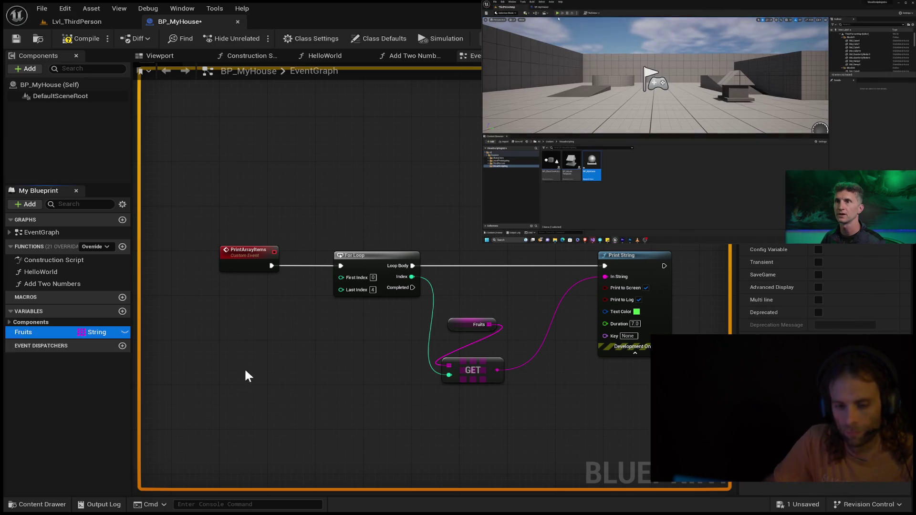
mouse_move(266, 388)
left_mouse_down()
mouse_move(330, 368)
mouse_move(340, 290)
left_mouse_up()
- Add a LENGTH node to the Fruits getter, then compile and save
type("length")
key("Return")
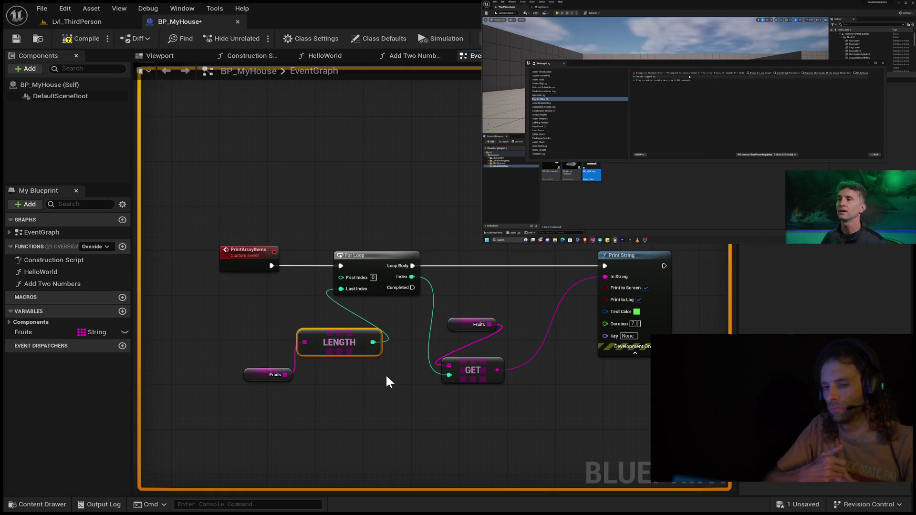
left_click(95, 38)
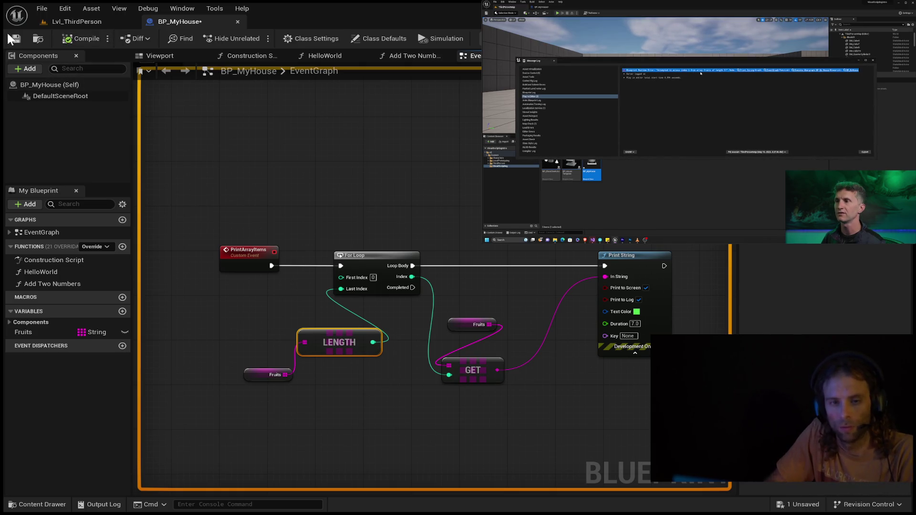
left_click(11, 36)
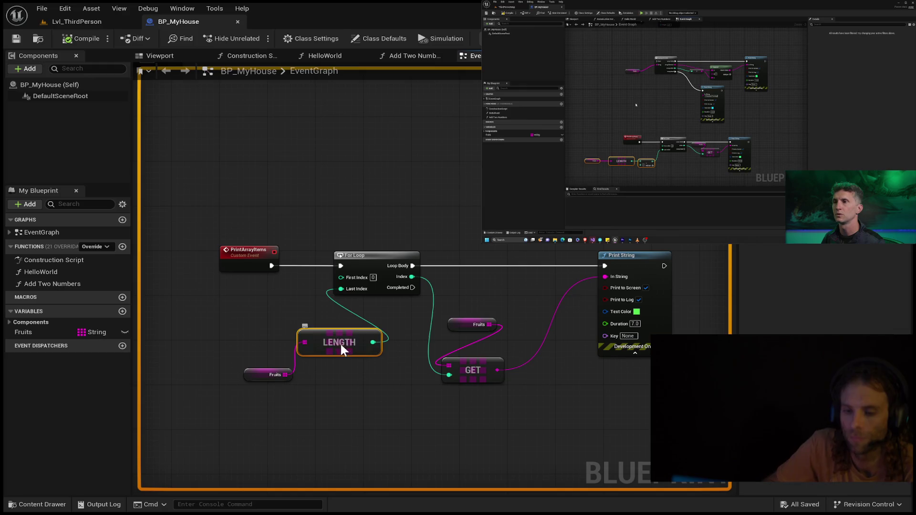
- Move the LENGTH node left and scrub the tutorial video back, then forward
left_click_drag(342, 350, 258, 339)
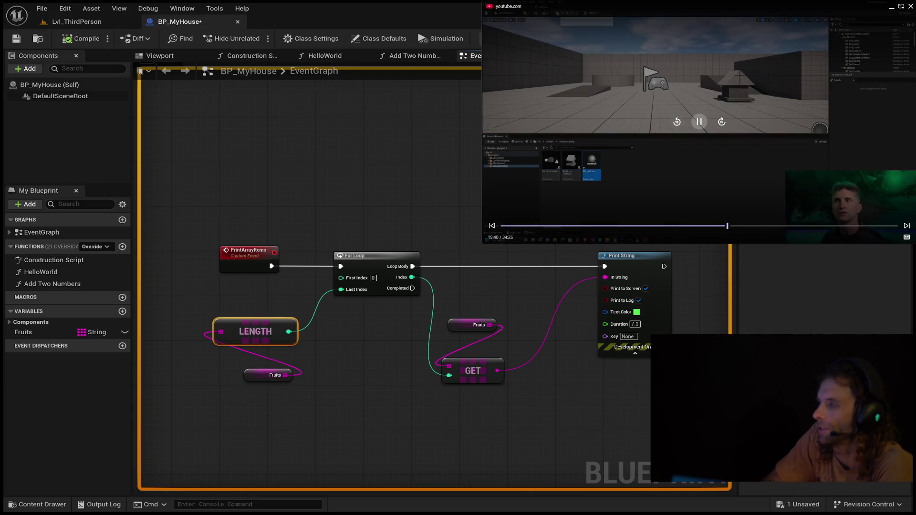
left_click(678, 122)
left_click(678, 122)
left_click(677, 123)
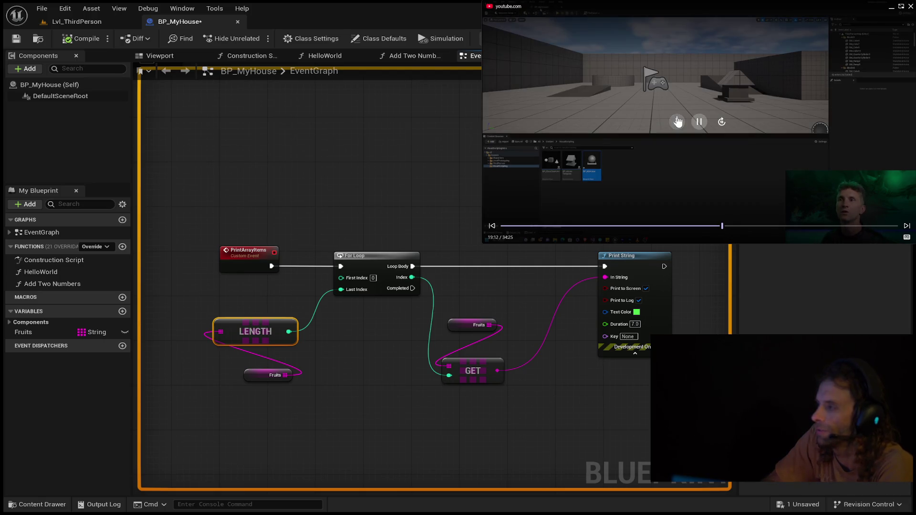
left_click(678, 122)
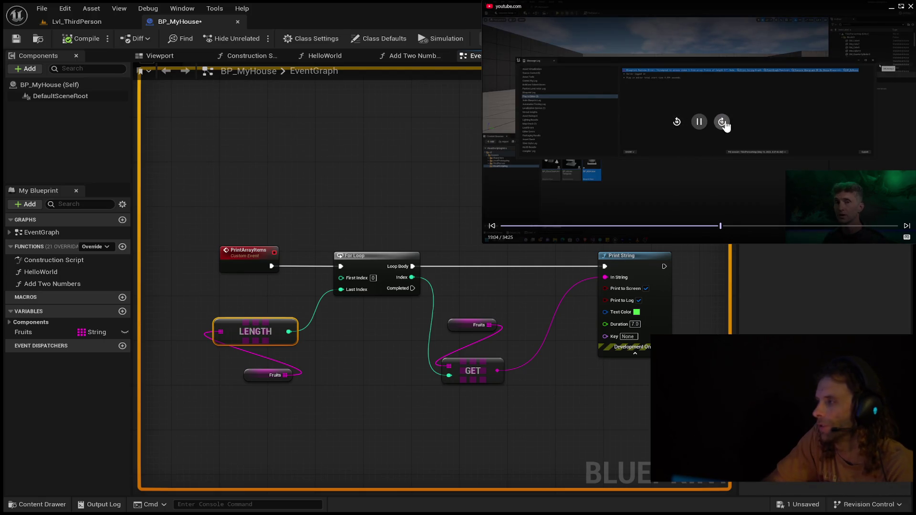
left_click(724, 123)
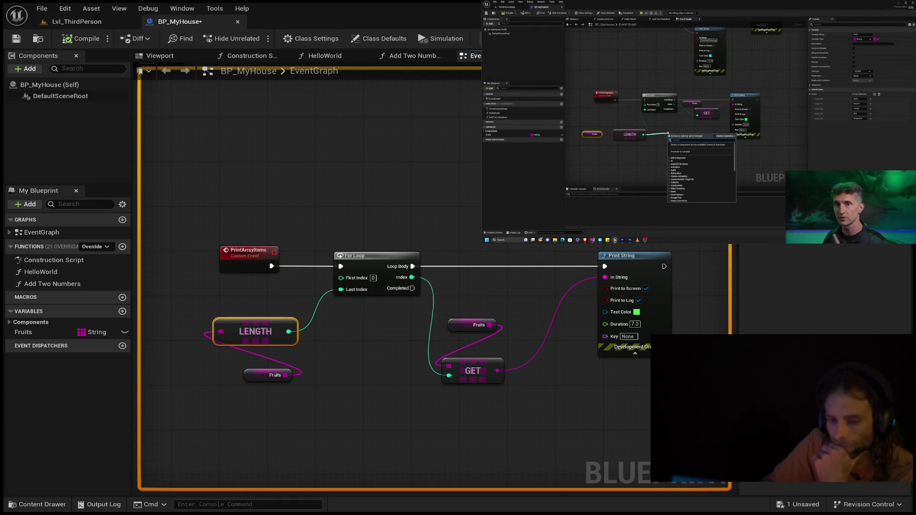
- Insert a Subtract node so LENGTH minus 1 feeds the For Loop's Last Index
left_click(290, 331, "alt")
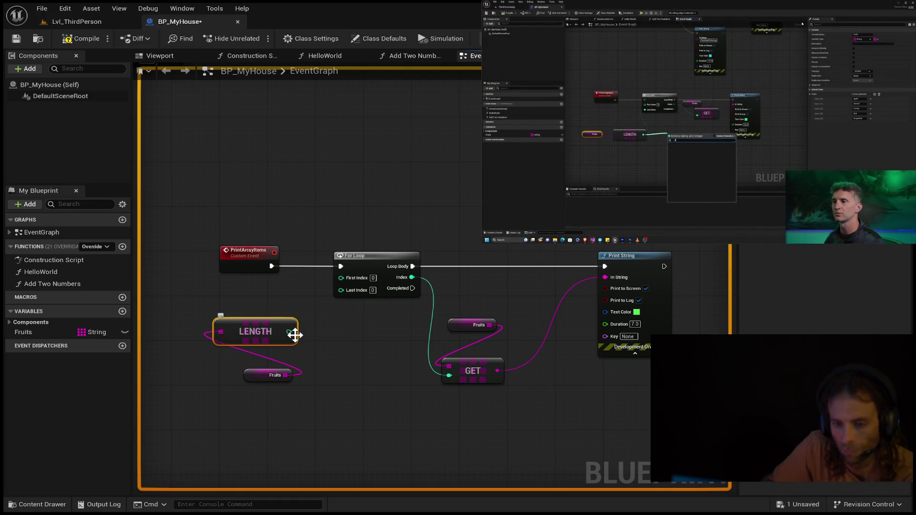
left_click_drag(290, 331, 317, 344)
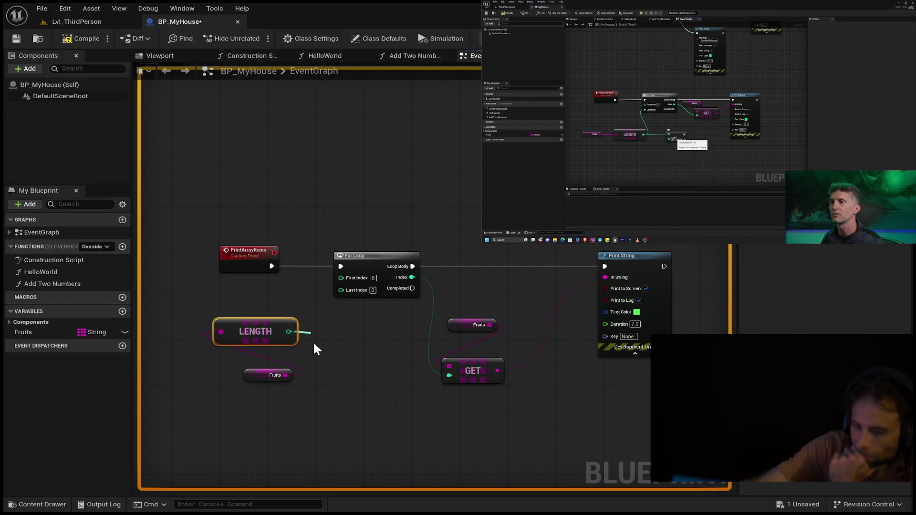
left_click_drag(314, 344, 314, 344)
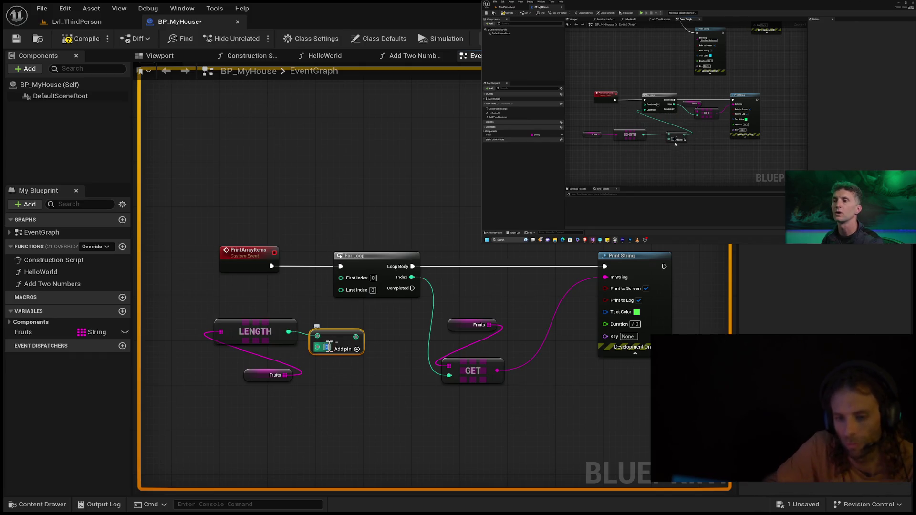
mouse_move(356, 337)
left_mouse_down()
mouse_move(354, 293)
mouse_move(341, 290)
left_mouse_up()
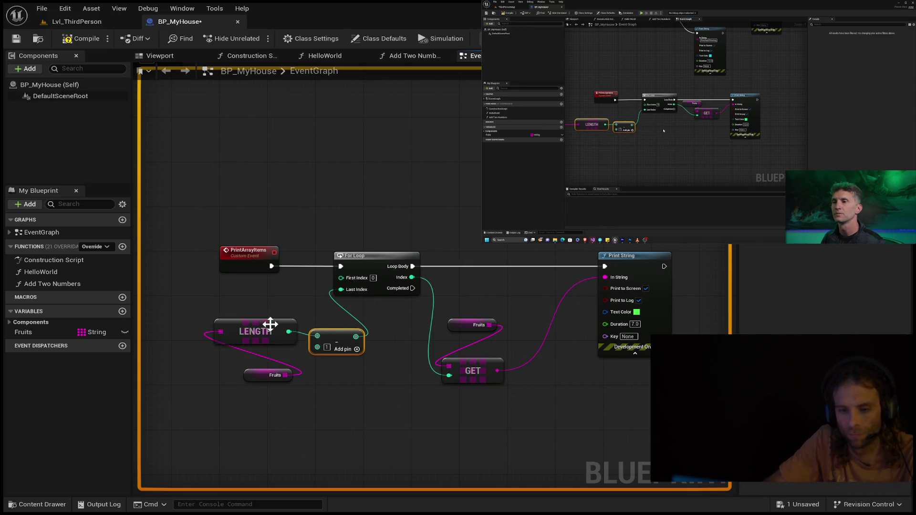
- Line up the Fruits getter, LENGTH and Subtract nodes to the left of the For Loop
left_click_drag(268, 324, 191, 303)
left_click_drag(332, 332, 285, 290)
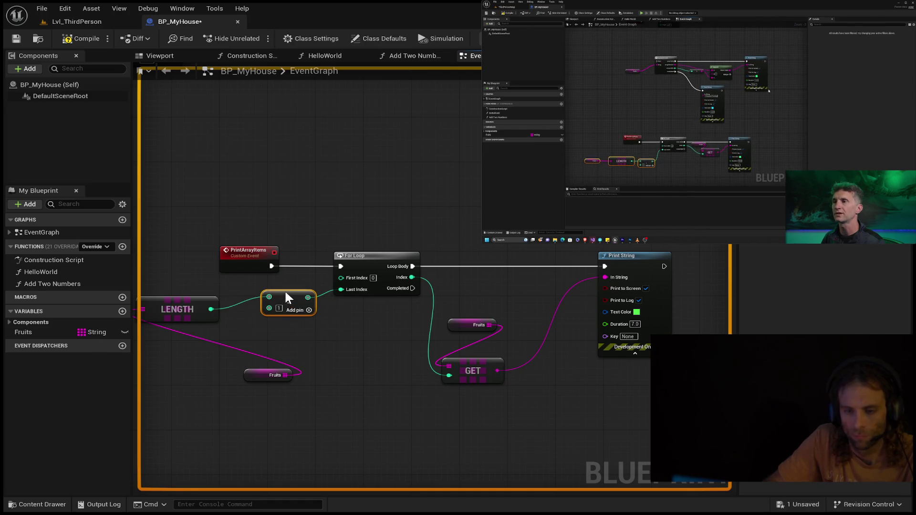
left_click_drag(173, 299, 208, 284)
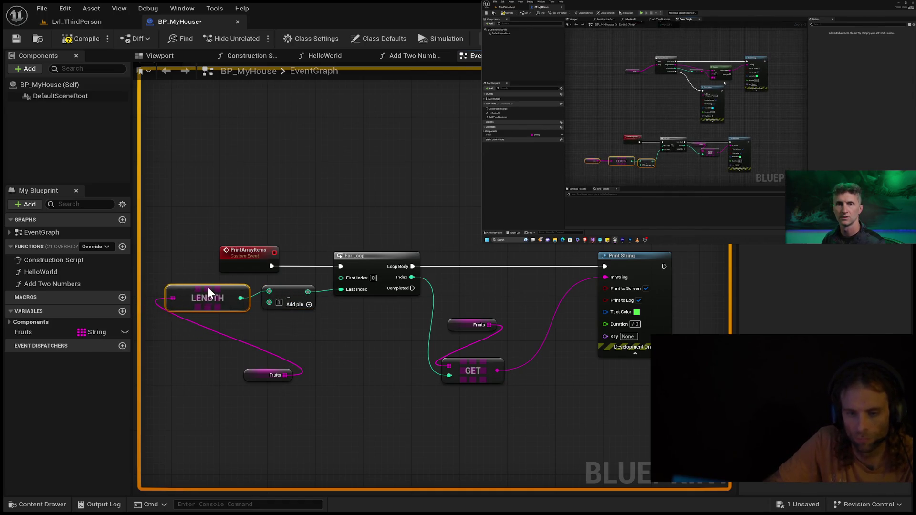
left_click_drag(227, 343, 385, 334)
left_click_drag(414, 361, 259, 298)
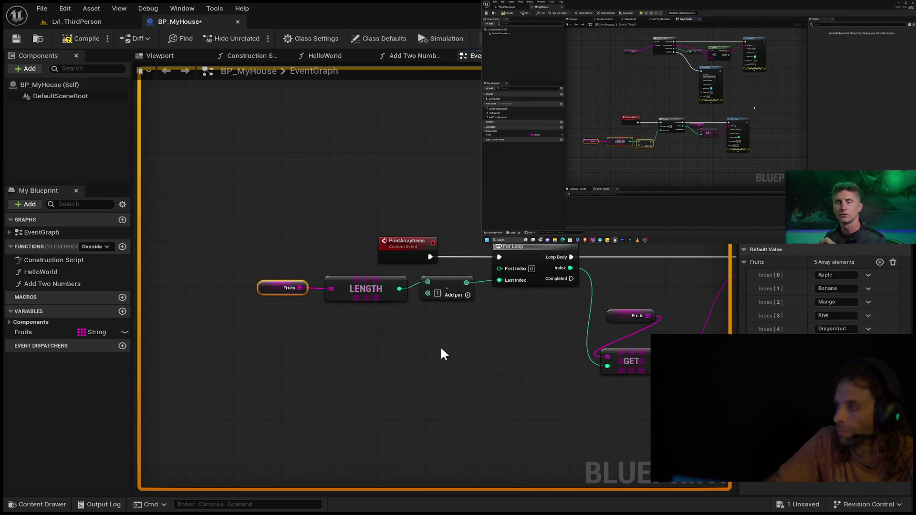
left_click_drag(440, 346, 365, 337)
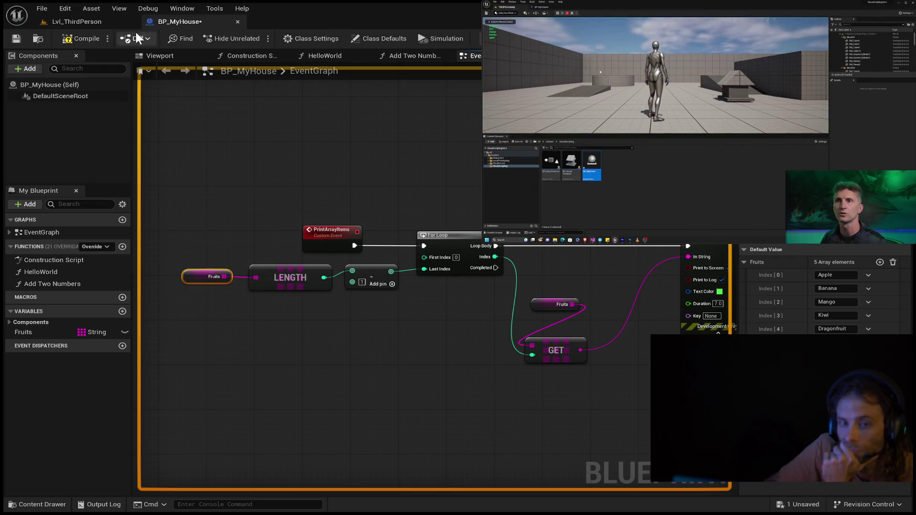
- Compile and save BP_MyHouse, then view the running level printing Apple through Dragonfruit
left_click(81, 39)
left_click(16, 39)
left_click(81, 25)
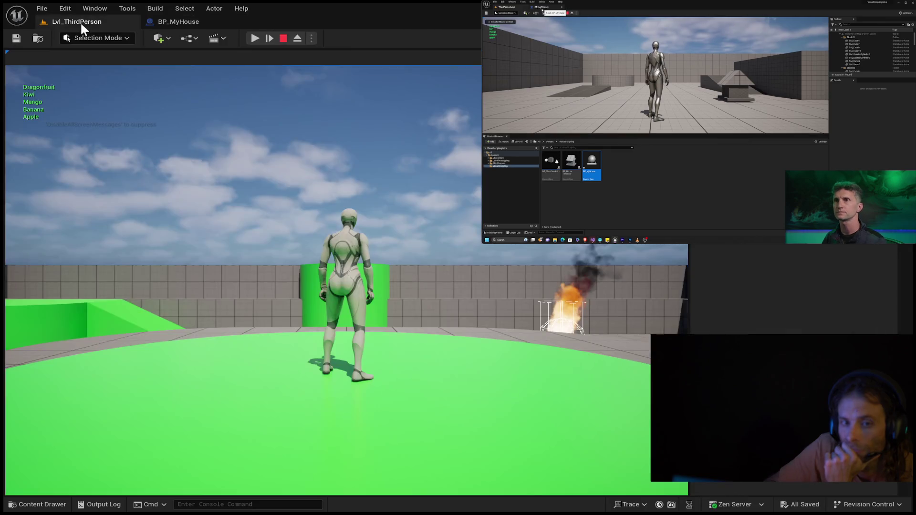
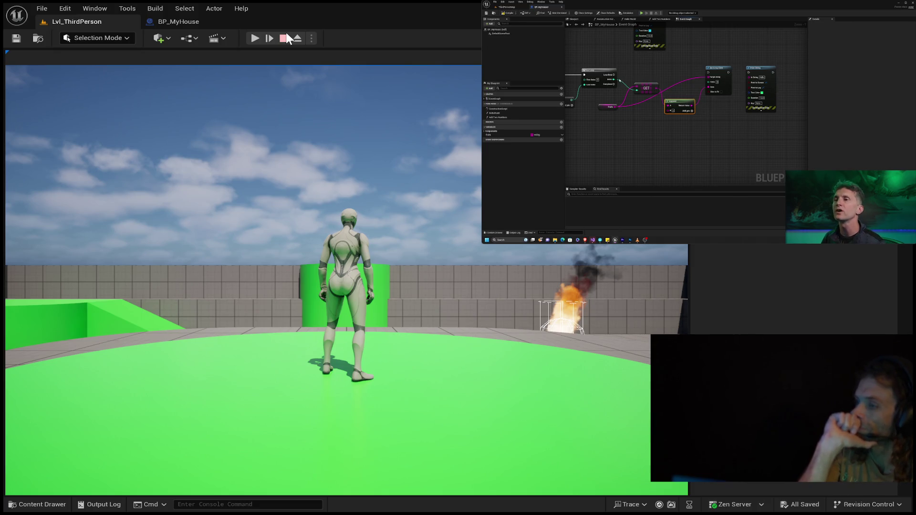
- Switch to the BP_MyHouse event graph and move the Fruits getter down-left of the GET node
left_click(159, 20)
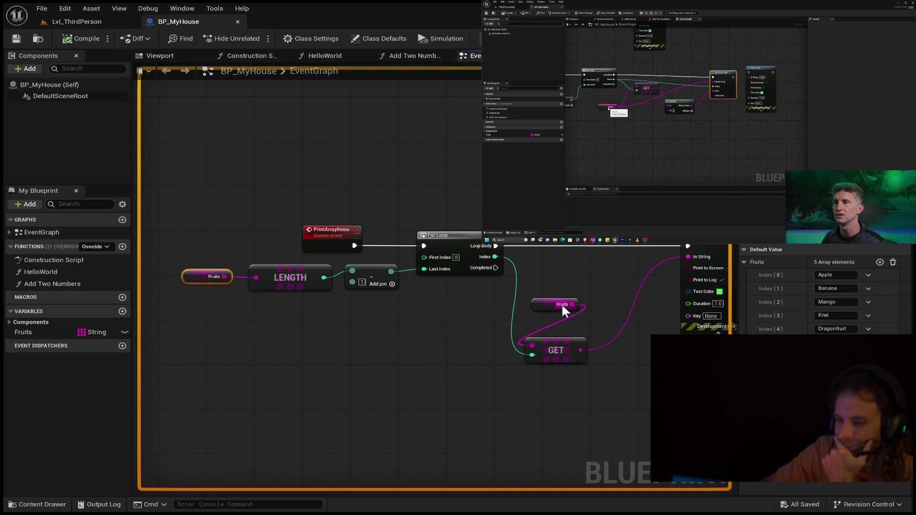
mouse_move(572, 305)
left_mouse_down()
mouse_move(462, 371)
mouse_move(584, 282)
mouse_move(568, 266)
left_mouse_up()
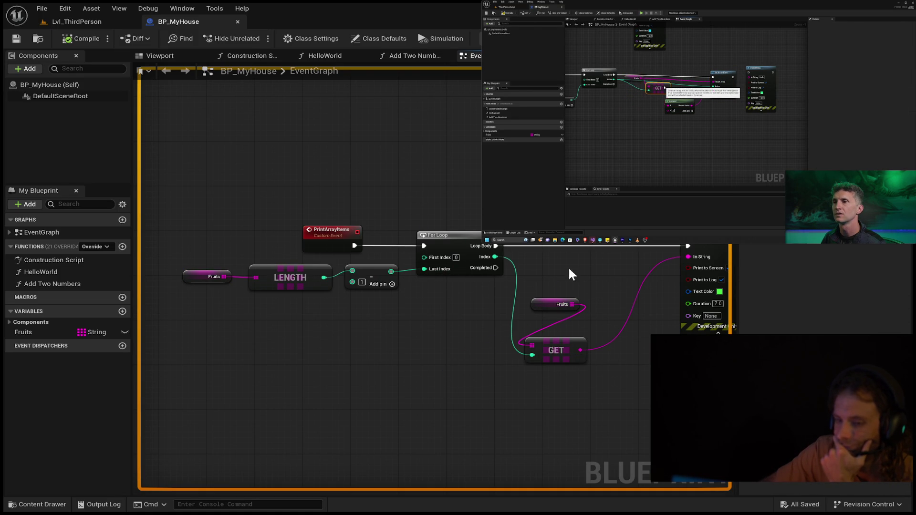
left_click_drag(542, 303, 435, 347)
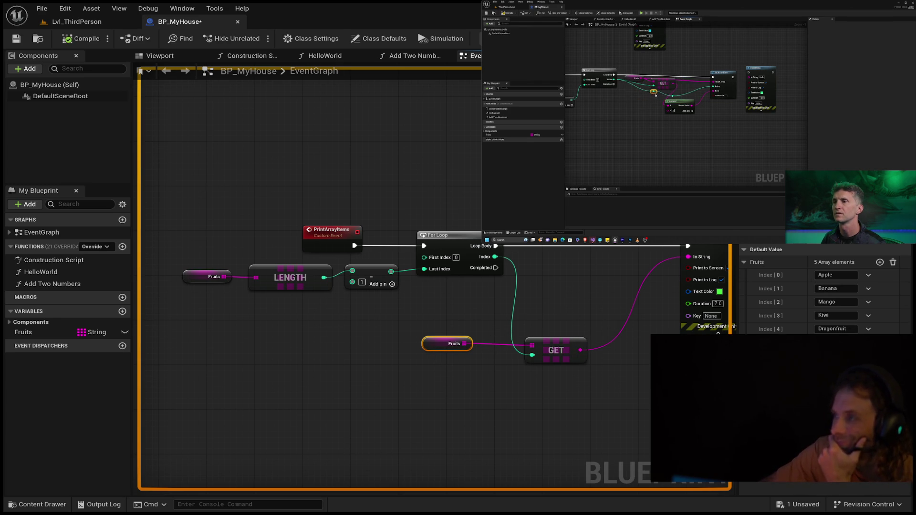
- Rewind the tutorial video in 10-second jumps from 21:19 back to about 19:36
mouse_move(655, 90)
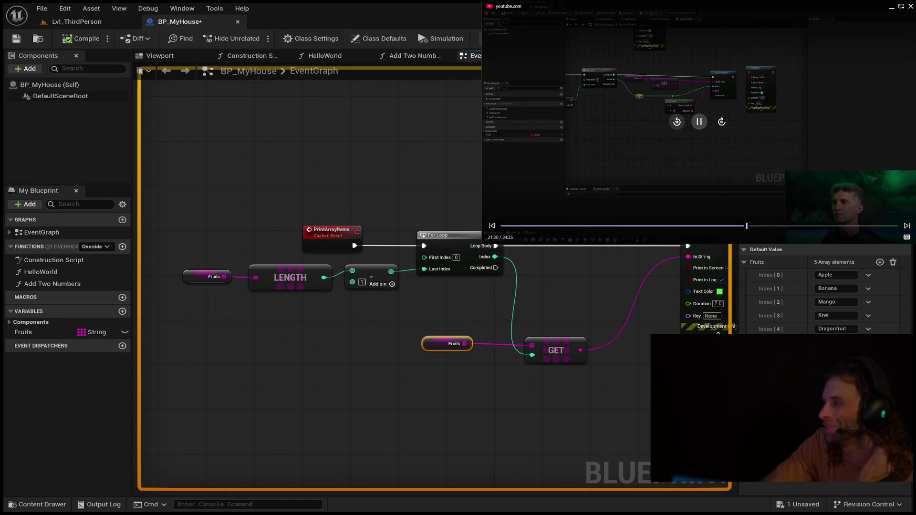
left_click(677, 122)
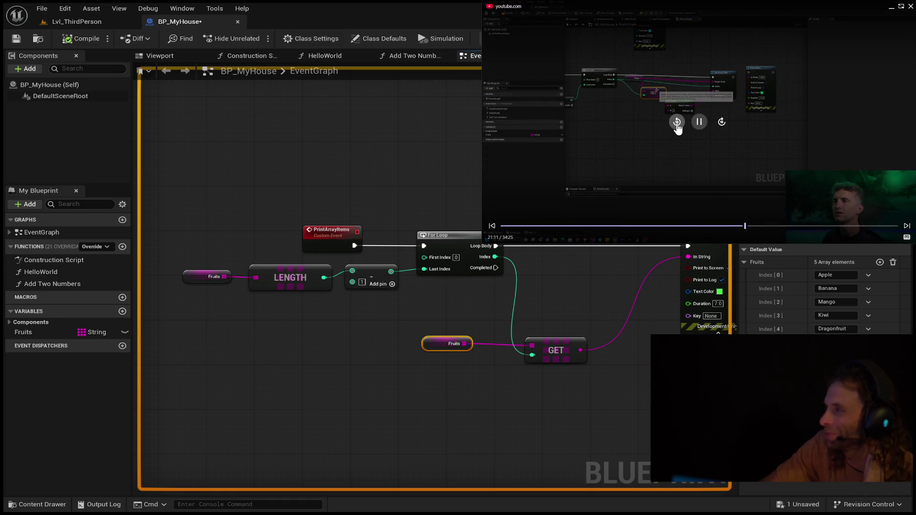
left_click(677, 122)
left_click(678, 122)
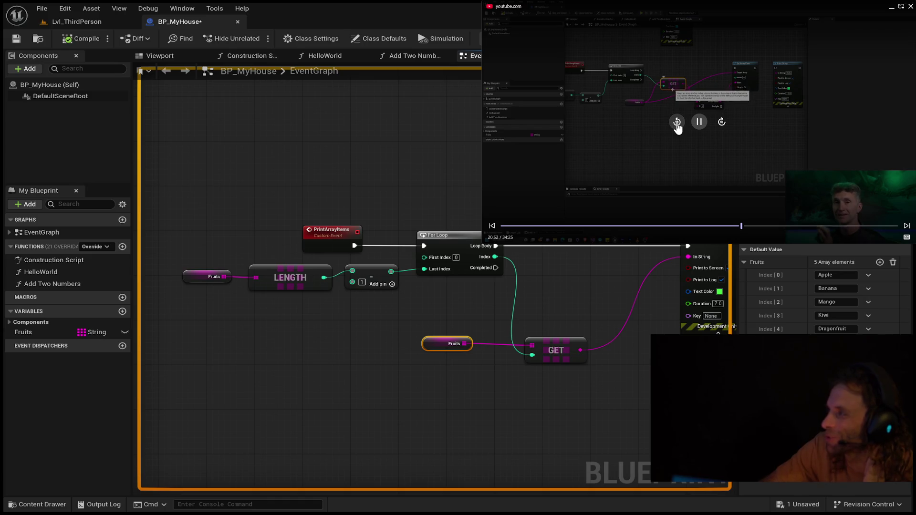
left_click(677, 122)
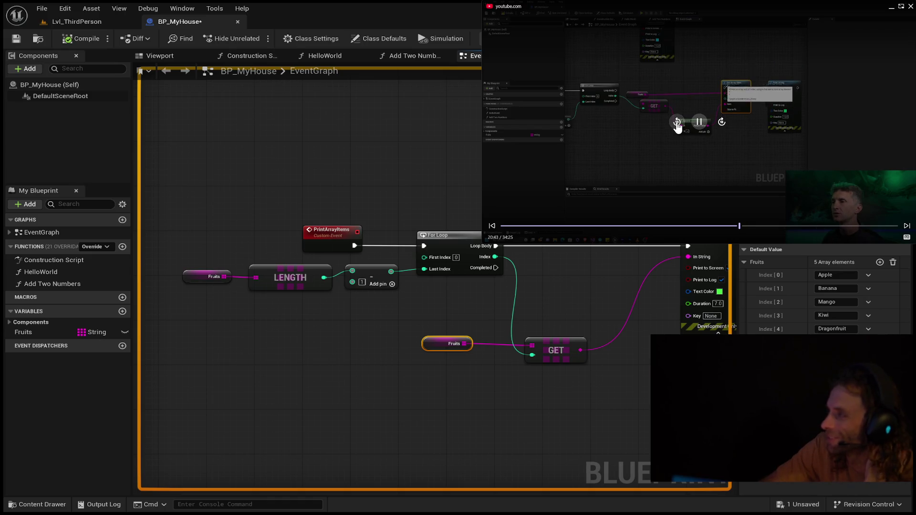
left_click(677, 122)
left_click(677, 122)
left_click(677, 123)
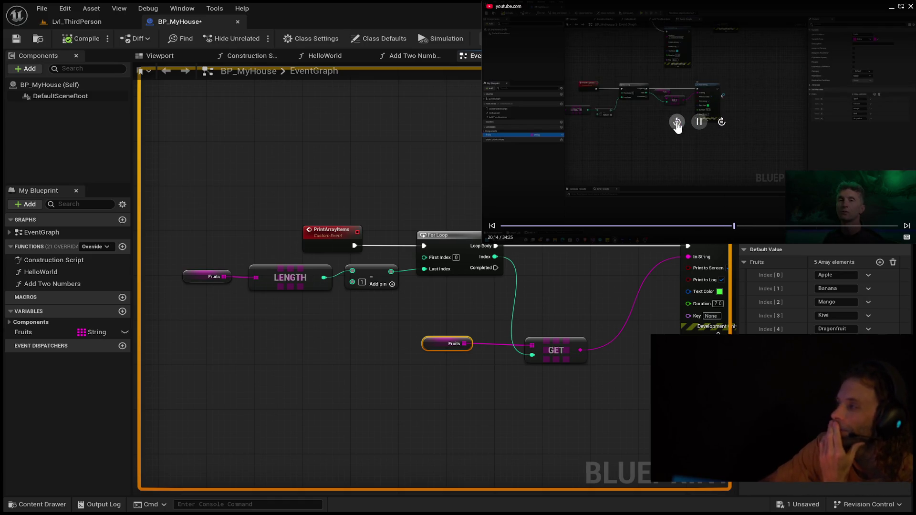
left_click(677, 123)
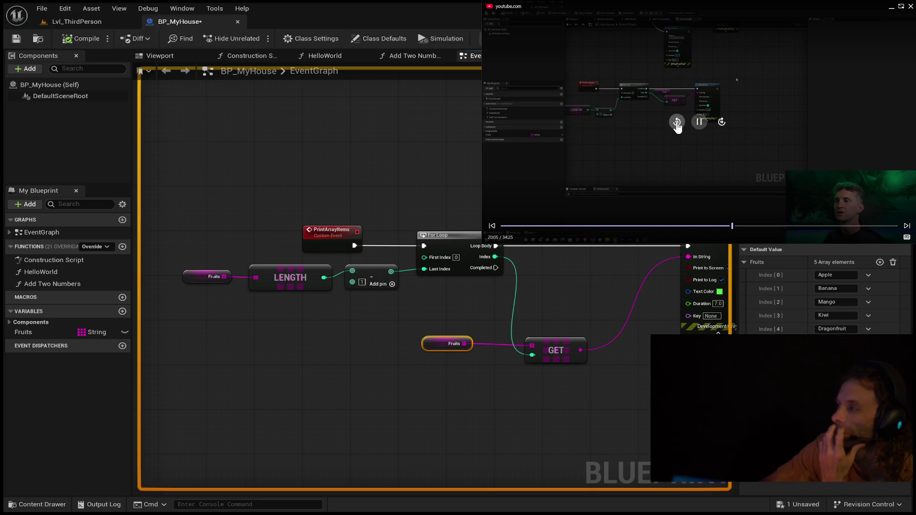
left_click(677, 123)
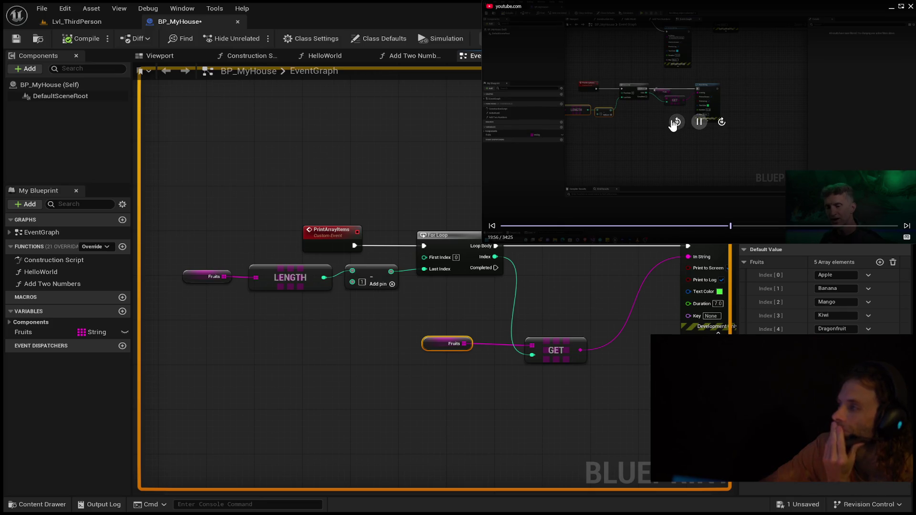
left_click(675, 124)
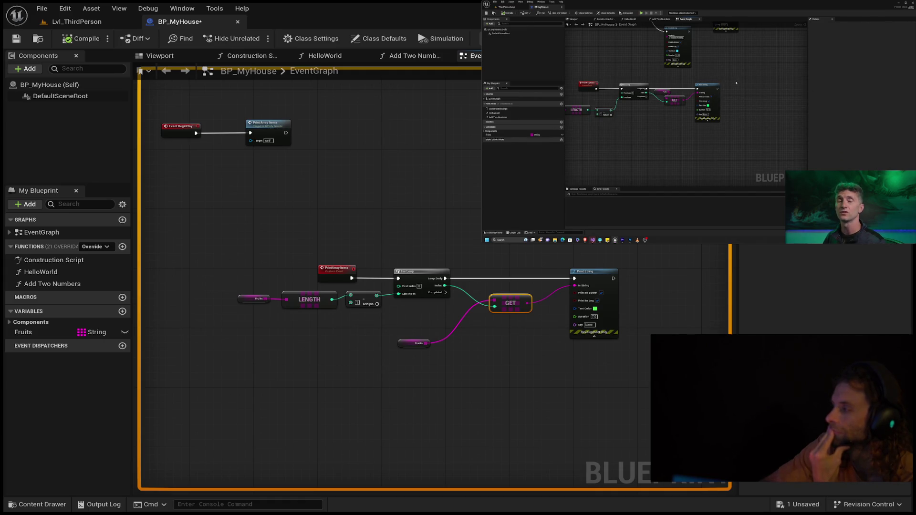
mouse_move(738, 83)
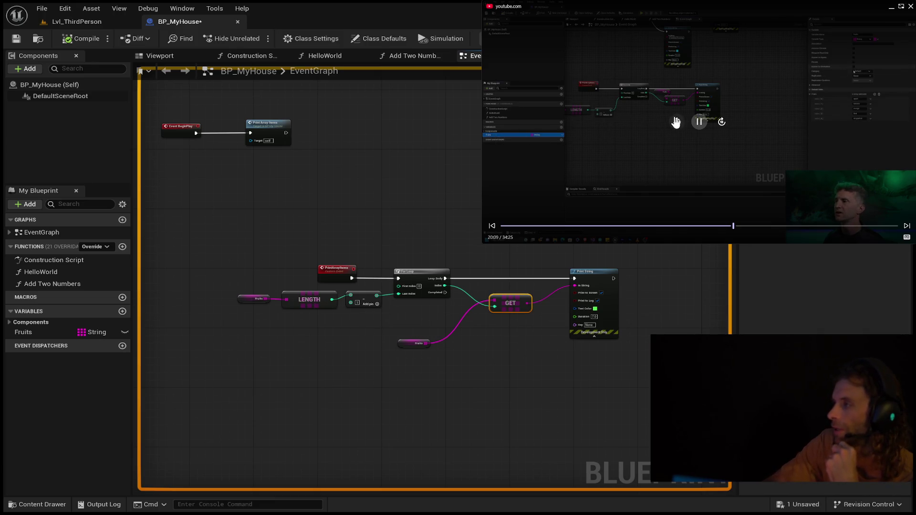
left_click(533, 120)
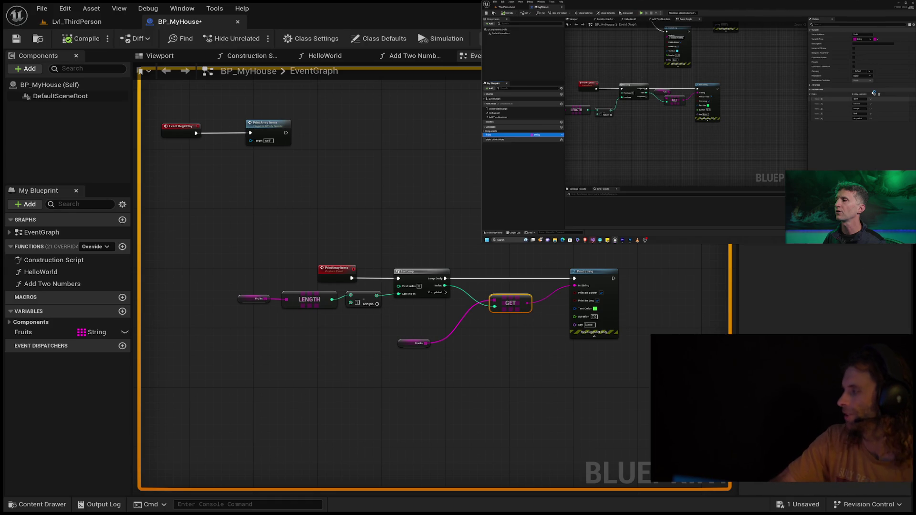
mouse_move(839, 229)
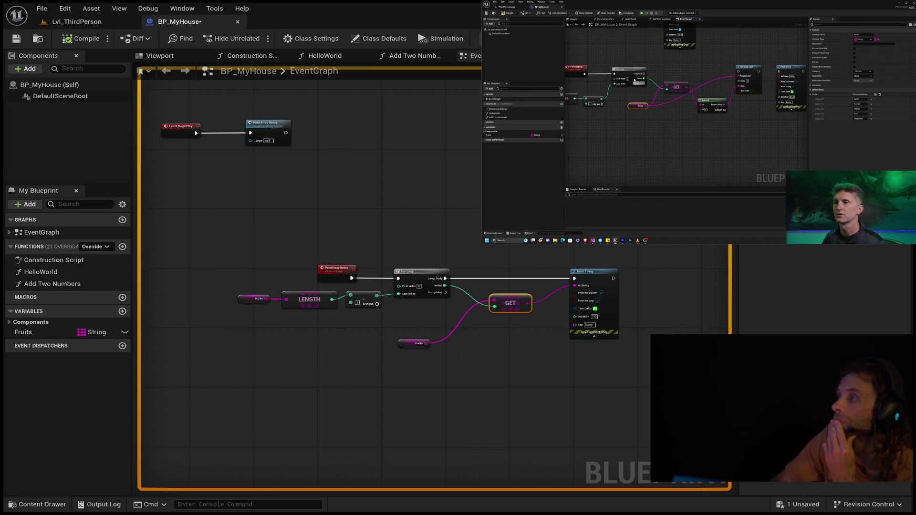
mouse_move(738, 62)
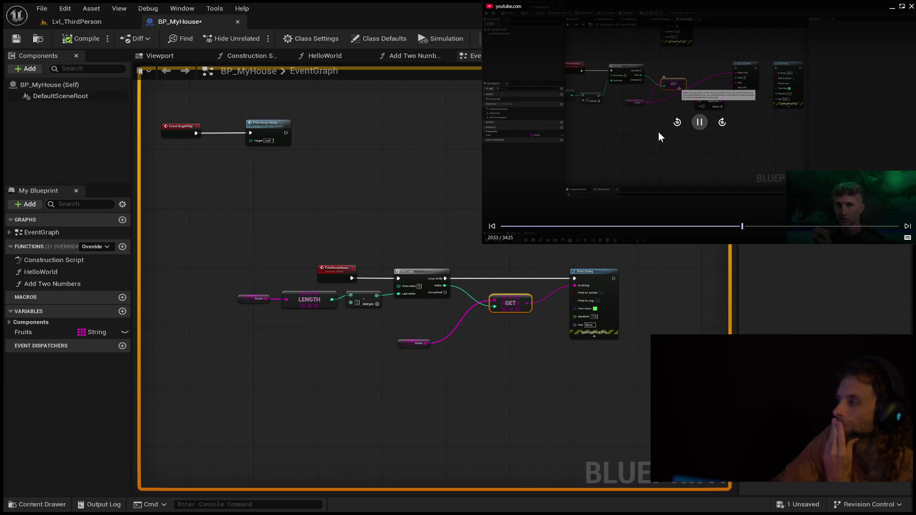
left_click(674, 126)
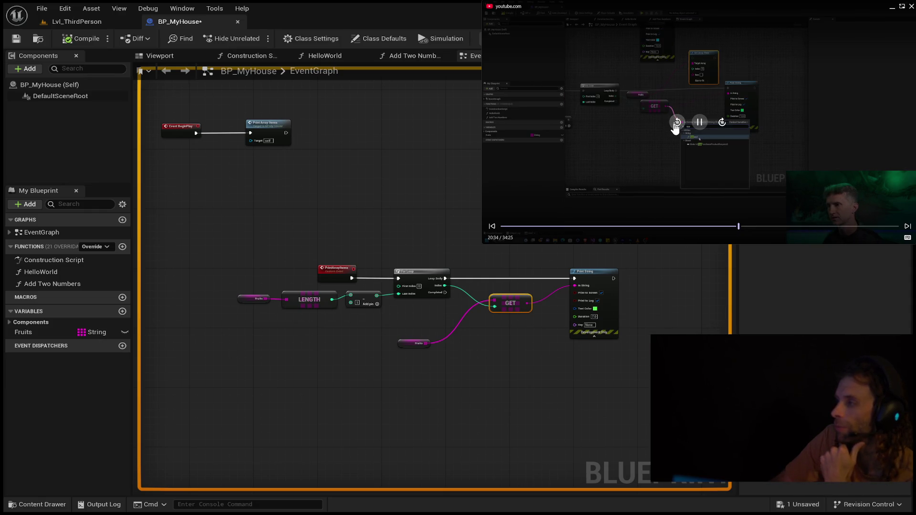
left_click(674, 127)
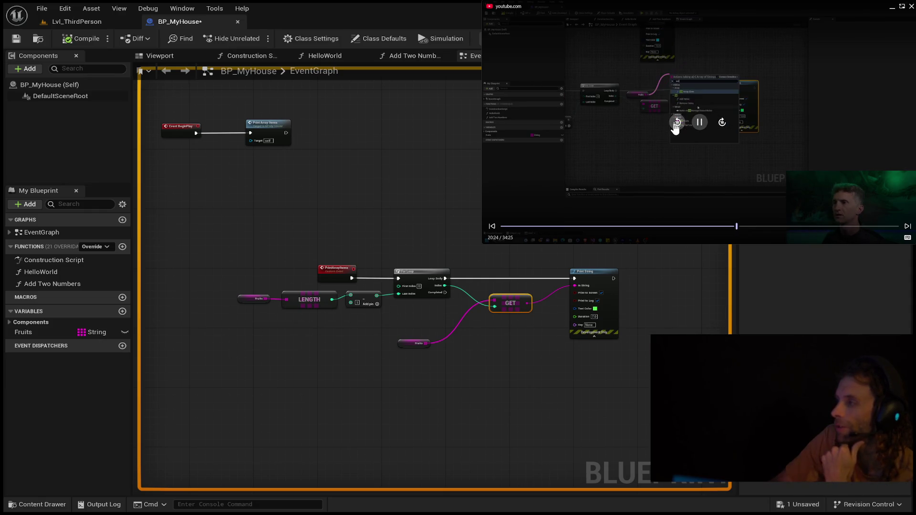
left_click(674, 126)
left_click(675, 127)
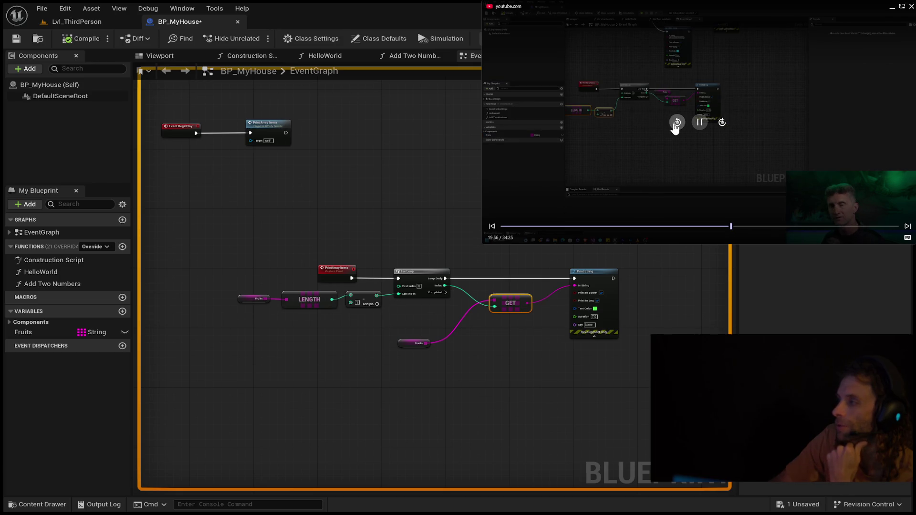
scroll(479, 374, "up", 3)
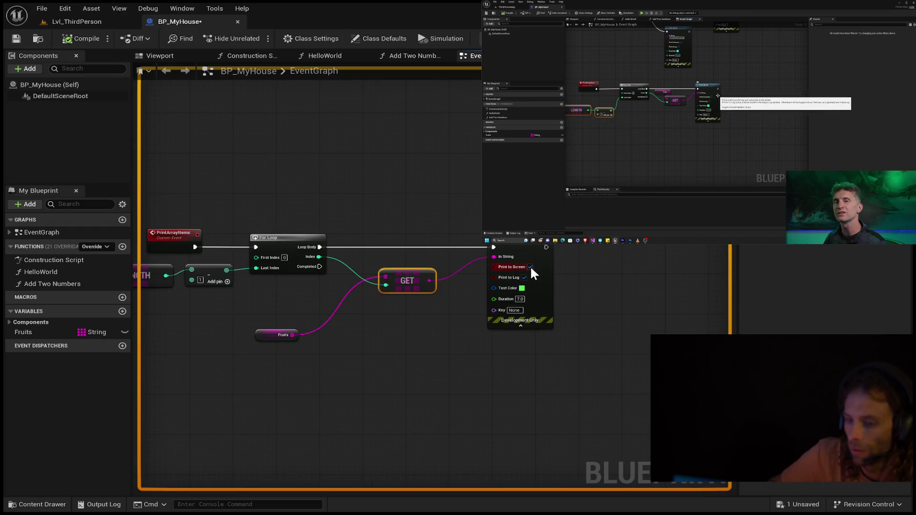
- Move Print String right, place the Fruits getter above GET, and add Set Array Elem off the Fruits wire
left_click_drag(521, 245, 590, 250)
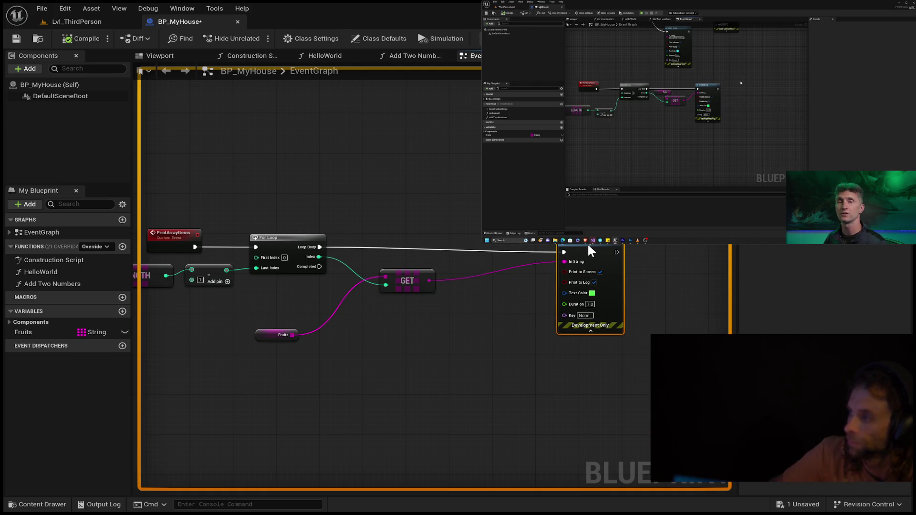
mouse_move(398, 291)
left_mouse_down()
mouse_move(483, 300)
mouse_move(464, 321)
mouse_move(468, 344)
mouse_move(471, 333)
left_mouse_up()
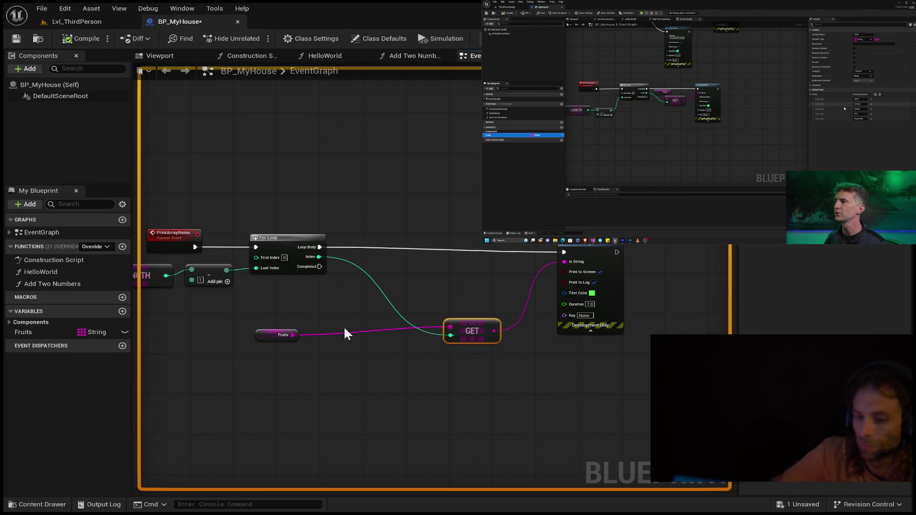
left_click(287, 335)
mouse_move(288, 335)
left_mouse_down()
mouse_move(390, 278)
mouse_move(387, 267)
left_mouse_up()
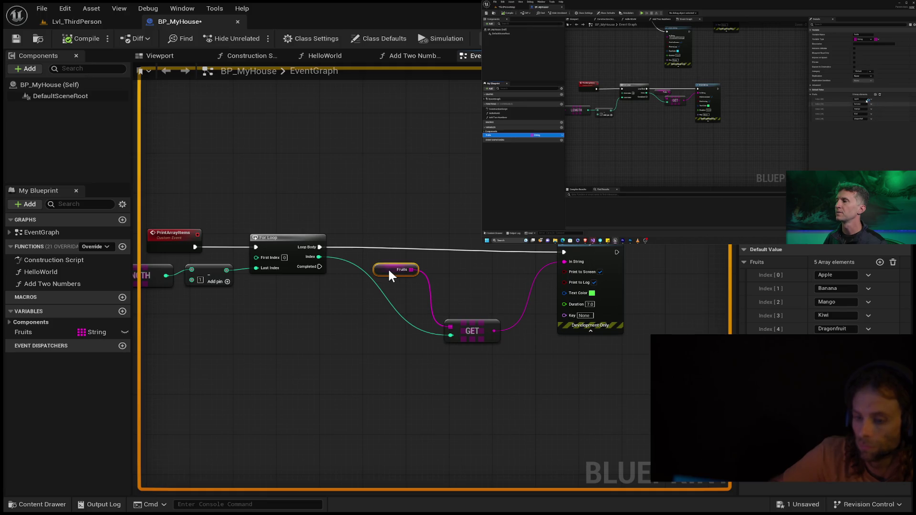
mouse_move(455, 324)
left_mouse_down()
mouse_move(448, 288)
mouse_move(416, 294)
left_mouse_up()
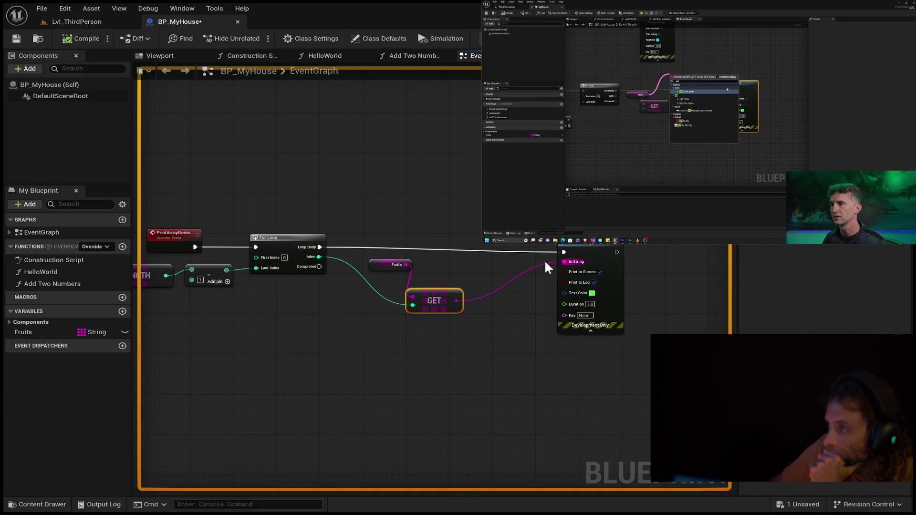
mouse_move(410, 264)
left_mouse_down()
mouse_move(430, 250)
mouse_move(428, 221)
mouse_move(431, 229)
left_mouse_up()
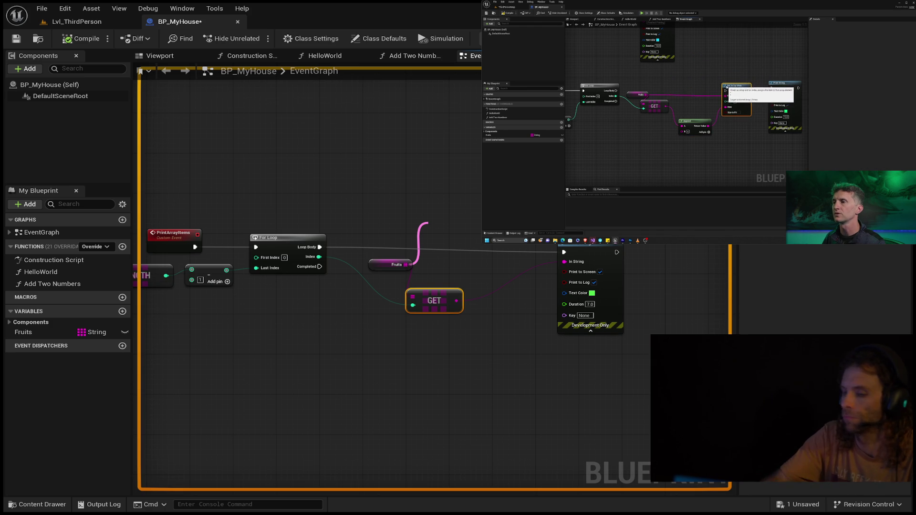
key("Return")
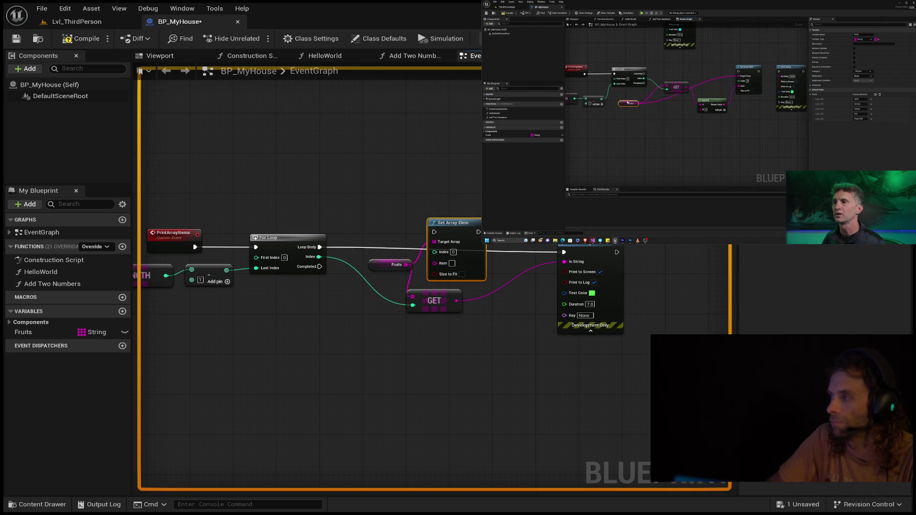
- Add an Append node feeding Set Array Elem's Item, placing Set Array Elem between GET and Print String
mouse_move(467, 226)
left_mouse_down()
mouse_move(487, 191)
mouse_move(475, 177)
left_mouse_up()
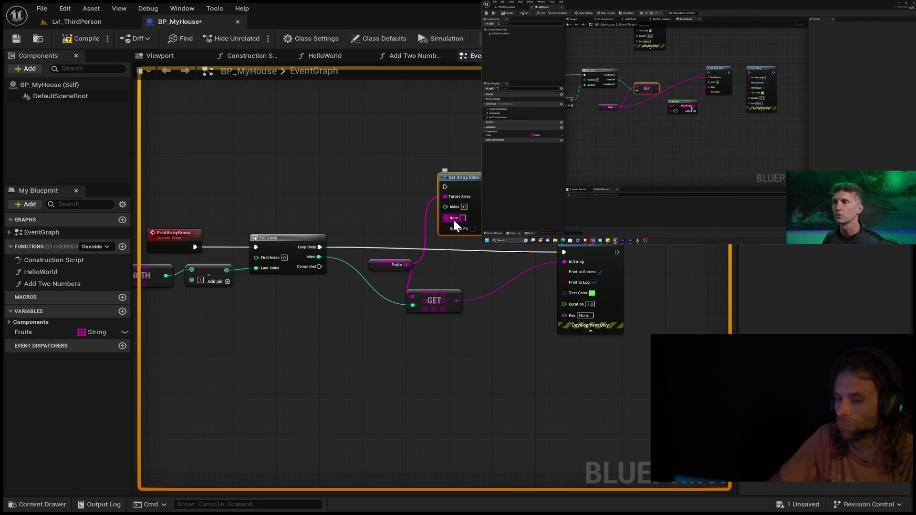
mouse_move(454, 221)
left_mouse_down()
mouse_move(442, 220)
mouse_move(444, 253)
mouse_move(455, 273)
left_mouse_up()
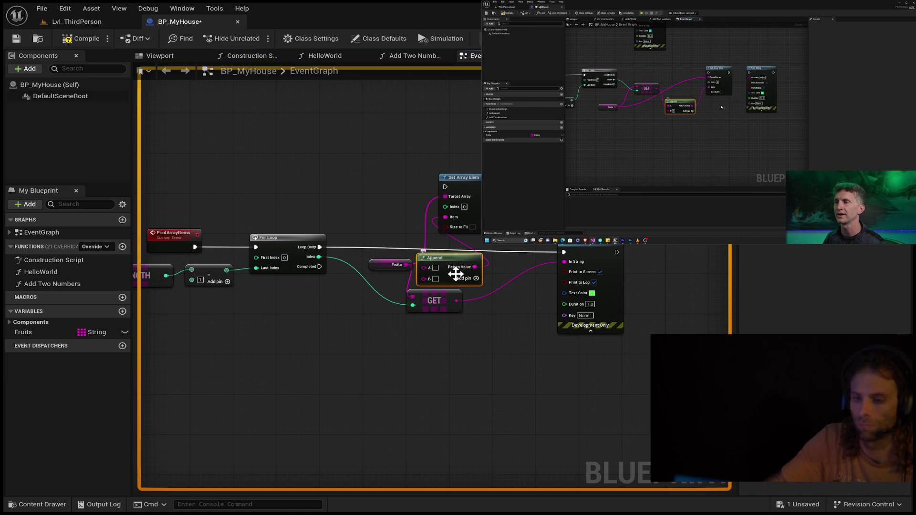
left_click_drag(582, 253, 685, 243)
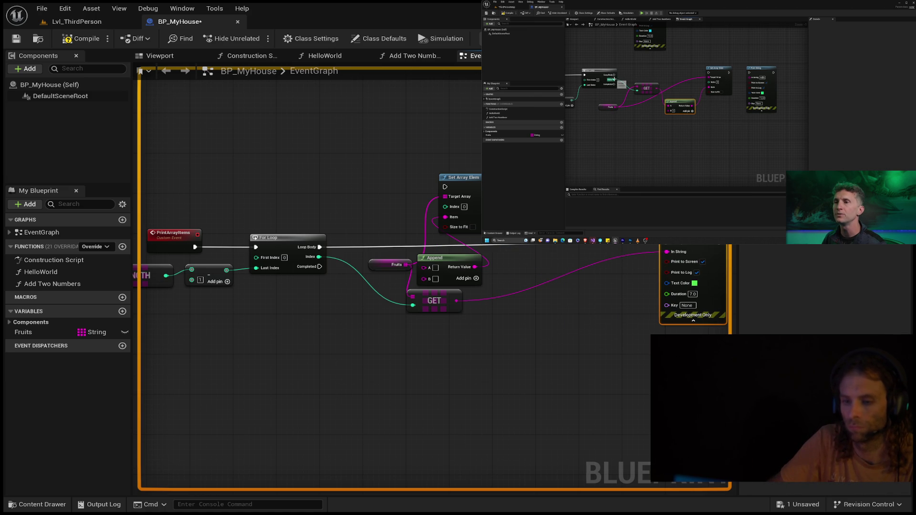
mouse_move(472, 183)
left_mouse_down()
mouse_move(516, 221)
mouse_move(574, 242)
mouse_move(606, 295)
left_mouse_up()
mouse_move(430, 257)
left_mouse_down()
mouse_move(491, 341)
mouse_move(452, 342)
left_mouse_up()
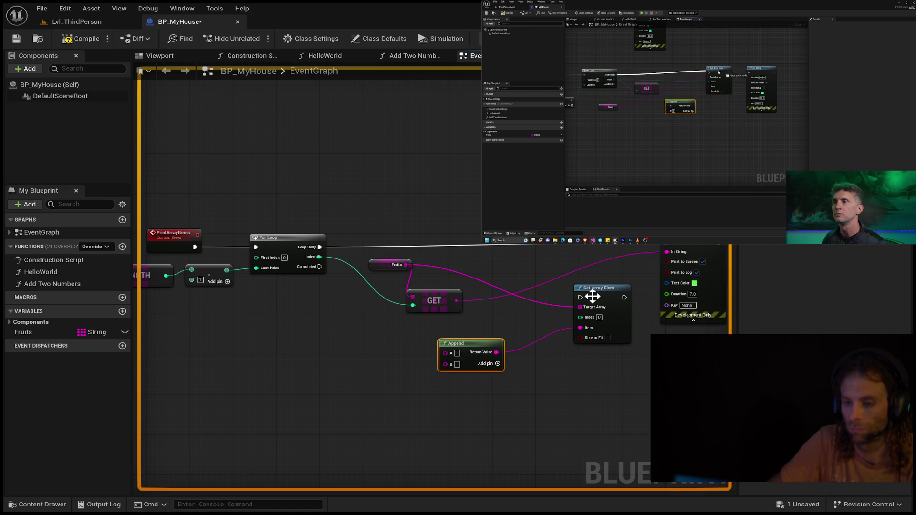
mouse_move(592, 296)
left_mouse_down()
mouse_move(579, 262)
mouse_move(556, 264)
left_mouse_up()
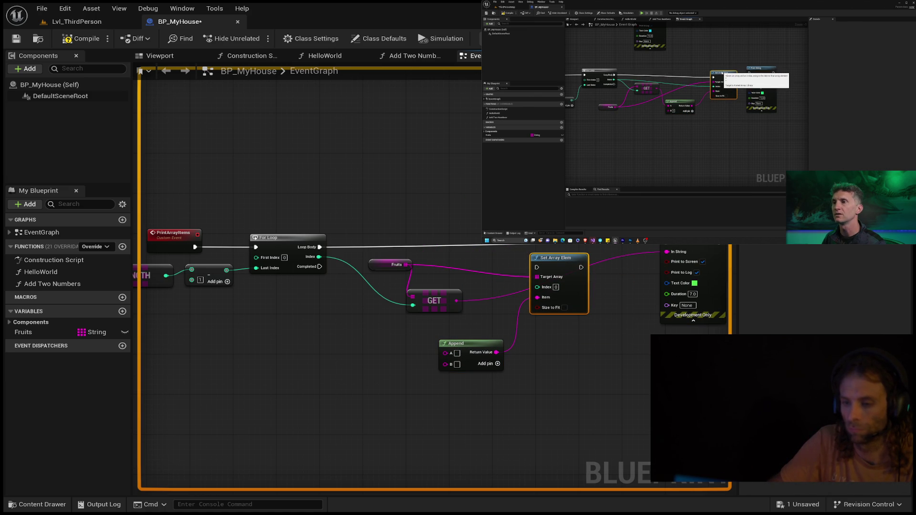
- Line Set Array Elem up beside the Fruits getter, with GET and Append beneath it
mouse_move(700, 241)
left_mouse_down()
mouse_move(706, 252)
mouse_move(715, 239)
left_mouse_up()
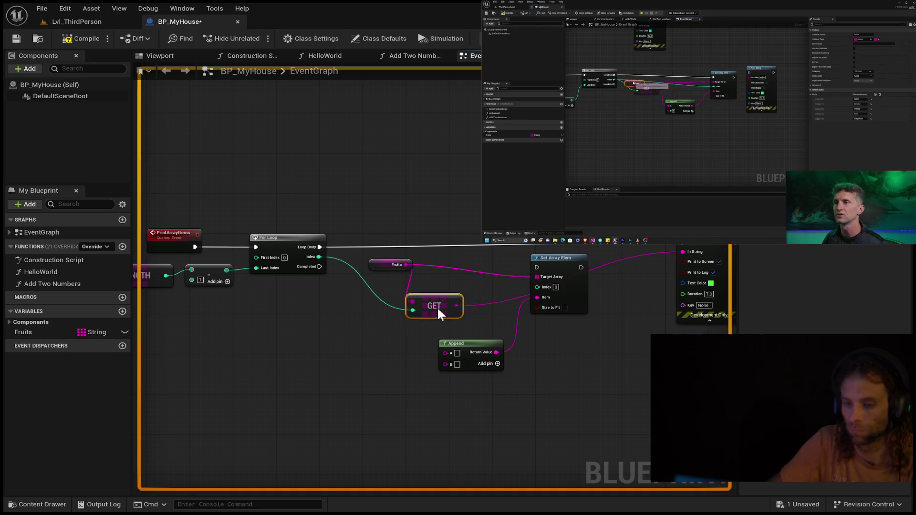
left_click_drag(438, 307, 404, 337)
left_click_drag(550, 256, 468, 255)
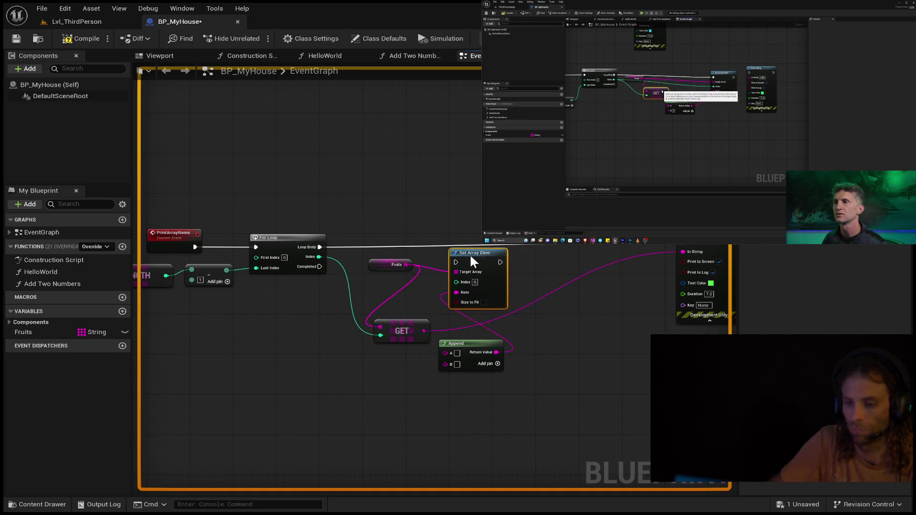
left_click_drag(388, 267, 365, 263)
left_click_drag(476, 258, 460, 253)
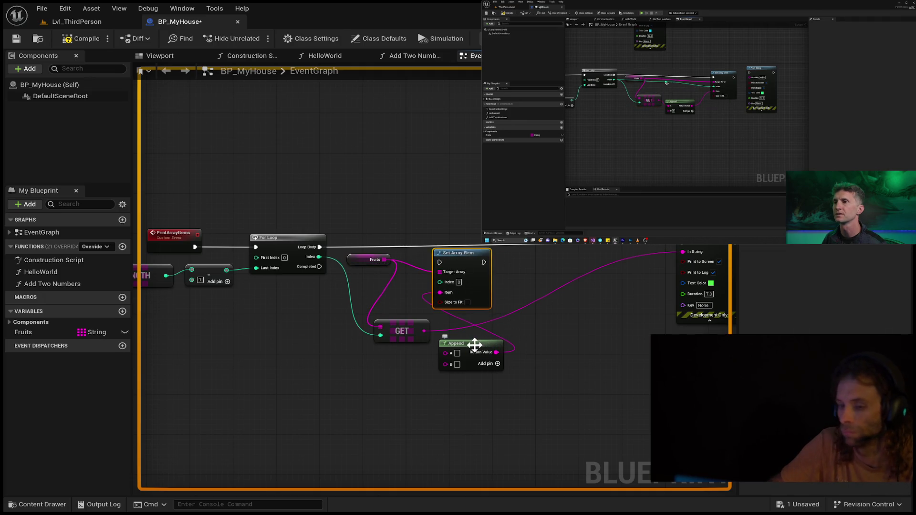
left_click_drag(467, 346, 536, 335)
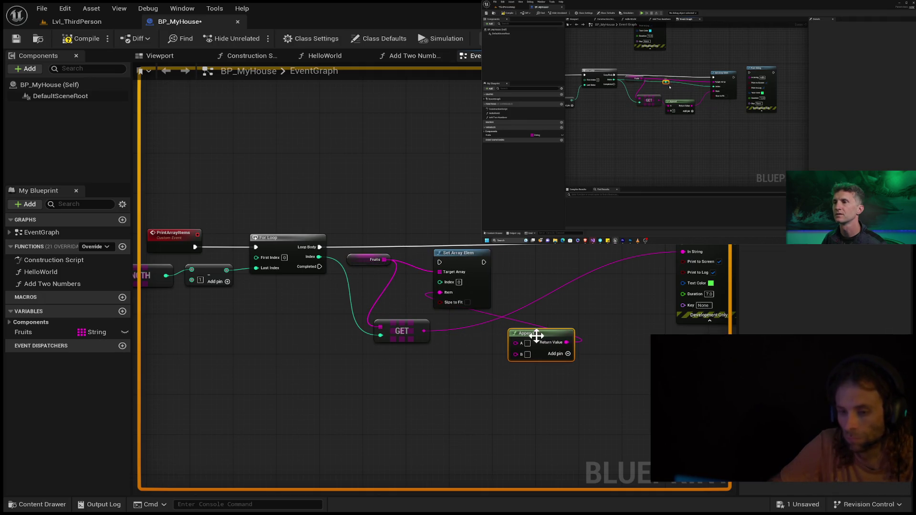
- Break GET's link to Print String, wire GET into Append's A input, and realign the nodes
left_click(682, 253, "alt")
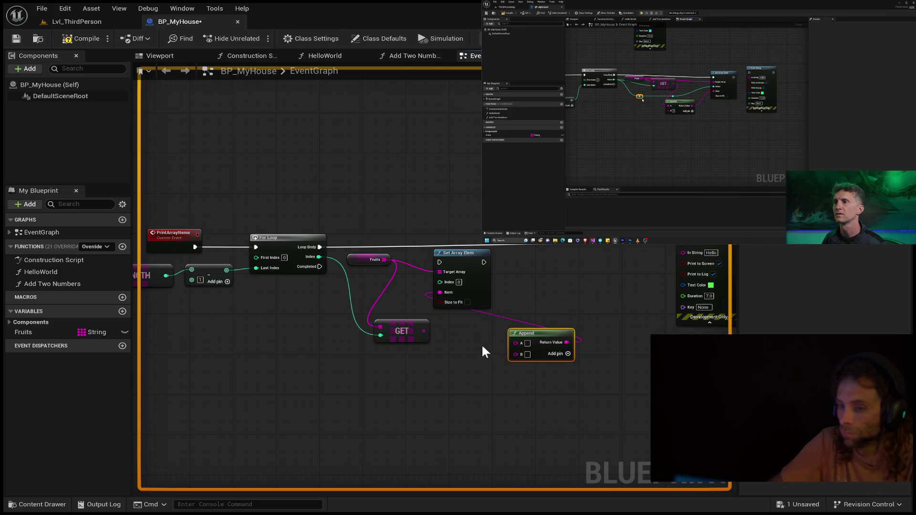
left_click_drag(423, 332, 516, 343)
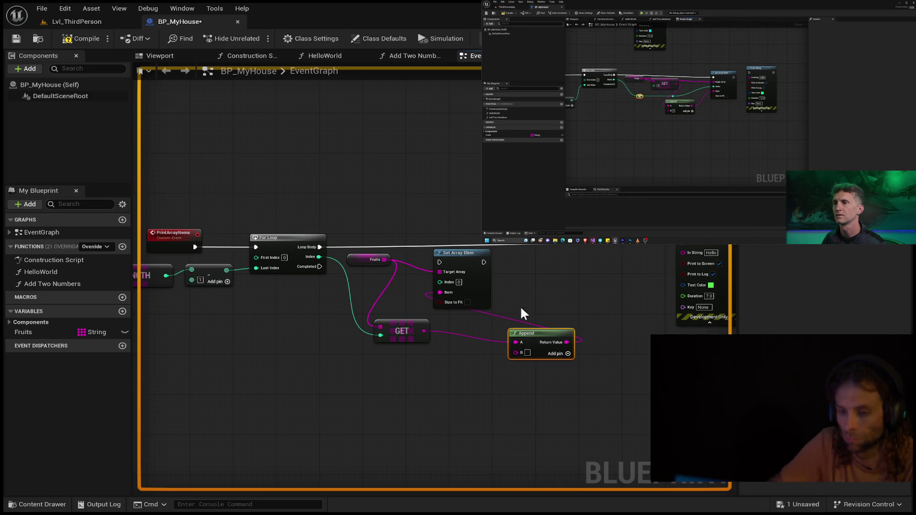
mouse_move(466, 256)
left_mouse_down()
mouse_move(568, 265)
mouse_move(580, 253)
mouse_move(619, 252)
left_mouse_up()
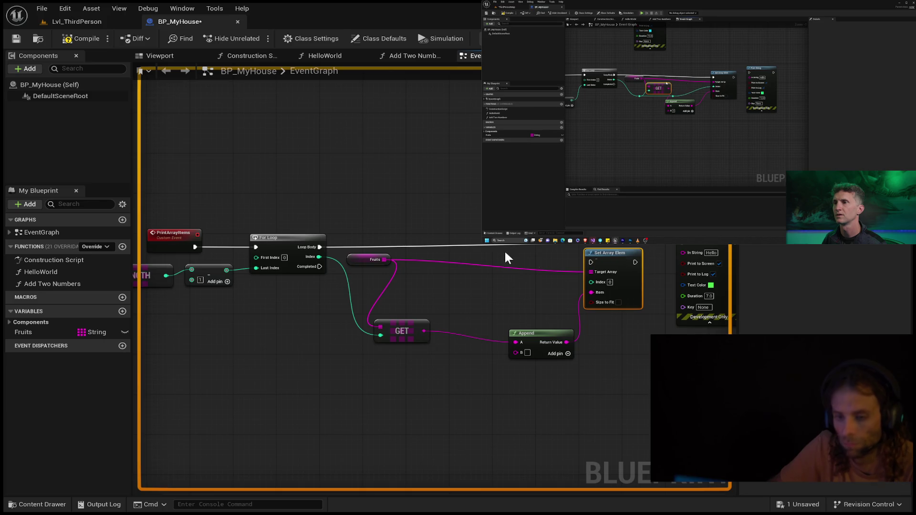
left_click_drag(286, 235, 281, 230)
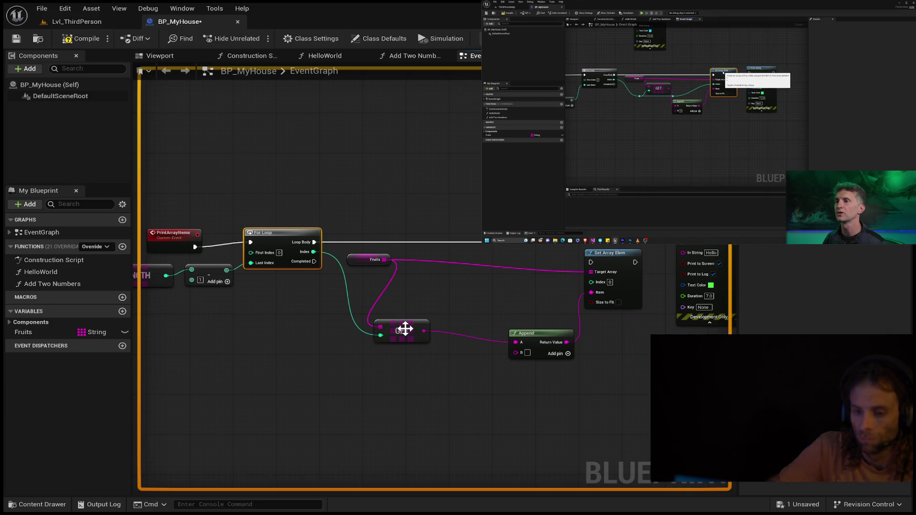
left_click_drag(412, 330, 432, 332)
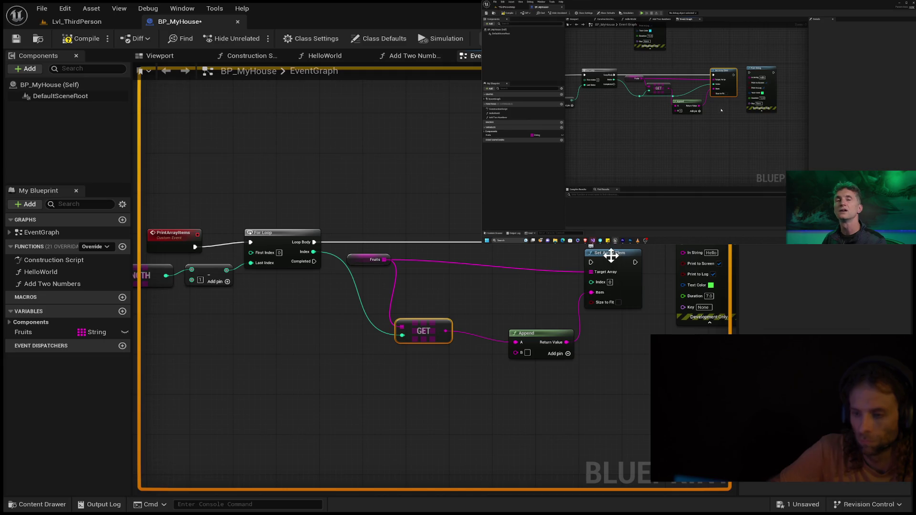
left_click_drag(701, 317, 701, 313)
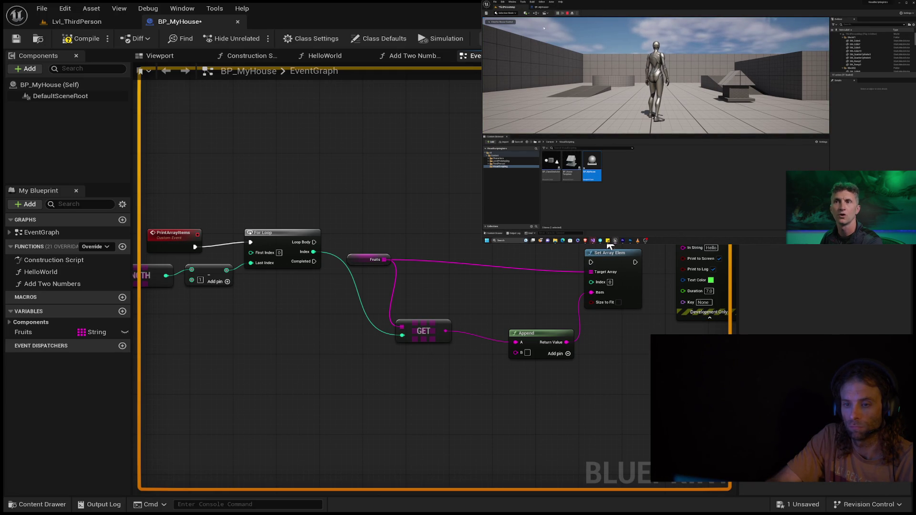
- Group For Loop, Fruits, GET and Append compactly before Set Array Elem, with Append beside GET
left_click_drag(612, 250, 608, 242)
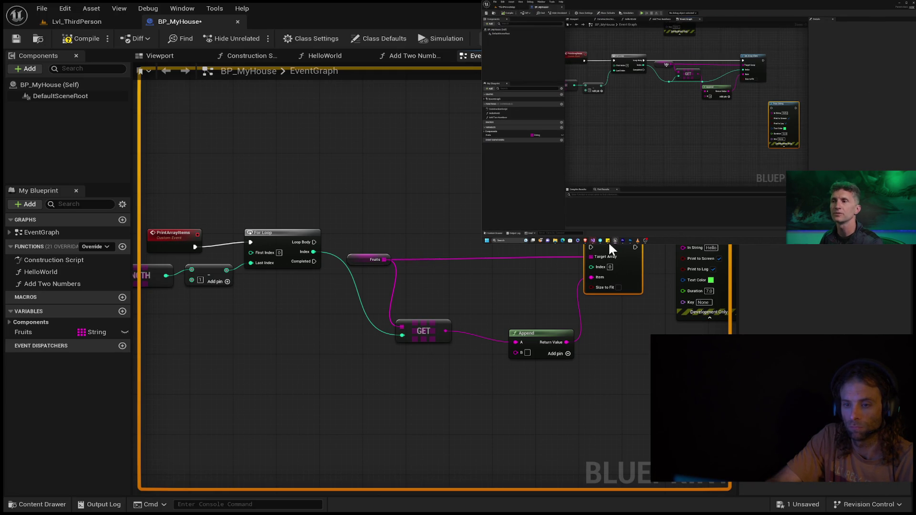
left_click(487, 245)
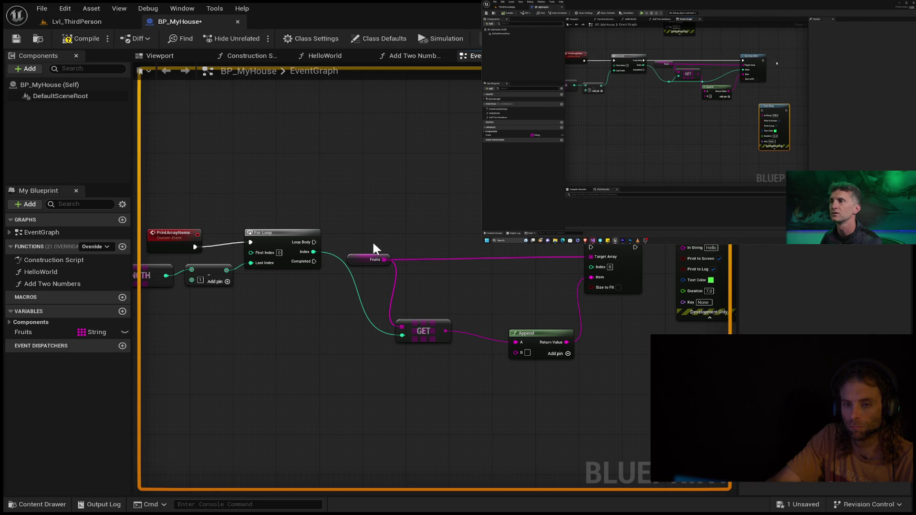
left_click_drag(282, 242, 590, 249)
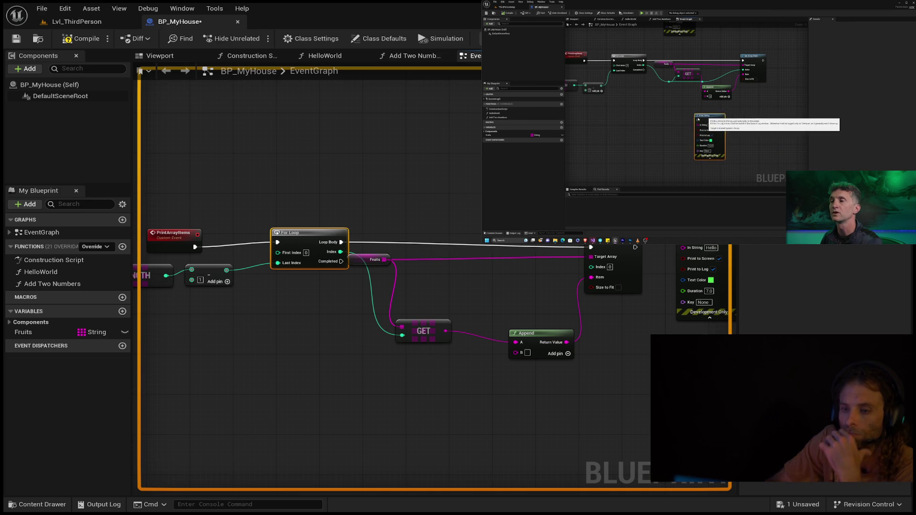
left_click_drag(621, 274, 621, 269)
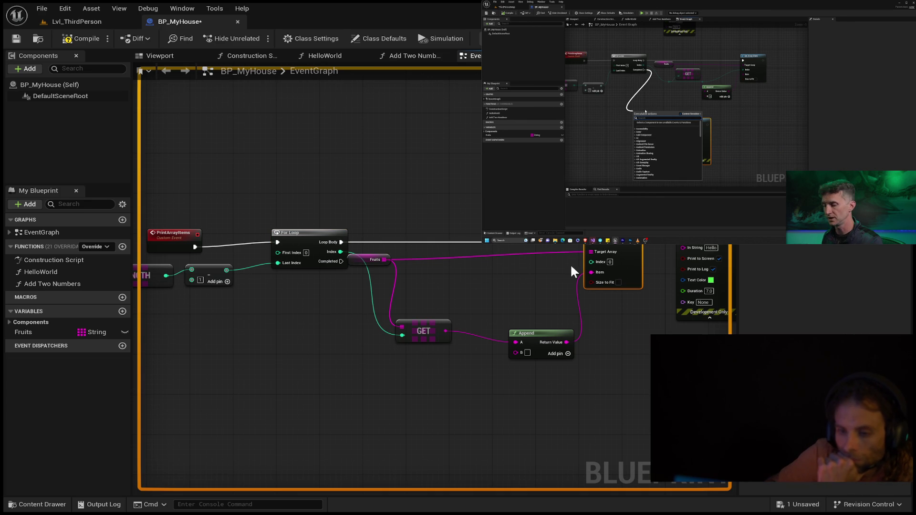
left_click_drag(360, 257, 407, 253)
mouse_move(411, 325)
left_mouse_down()
mouse_move(447, 315)
mouse_move(474, 288)
left_mouse_up()
left_click_drag(548, 330, 546, 268)
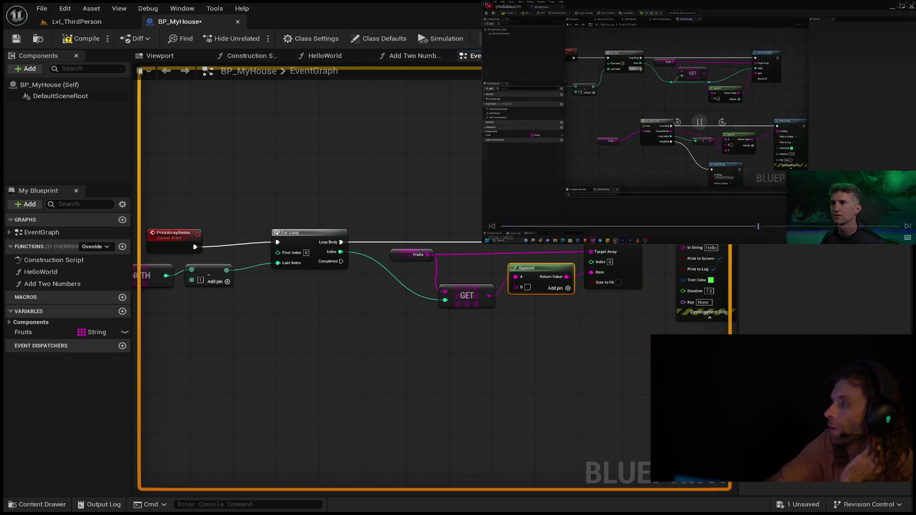
mouse_move(701, 101)
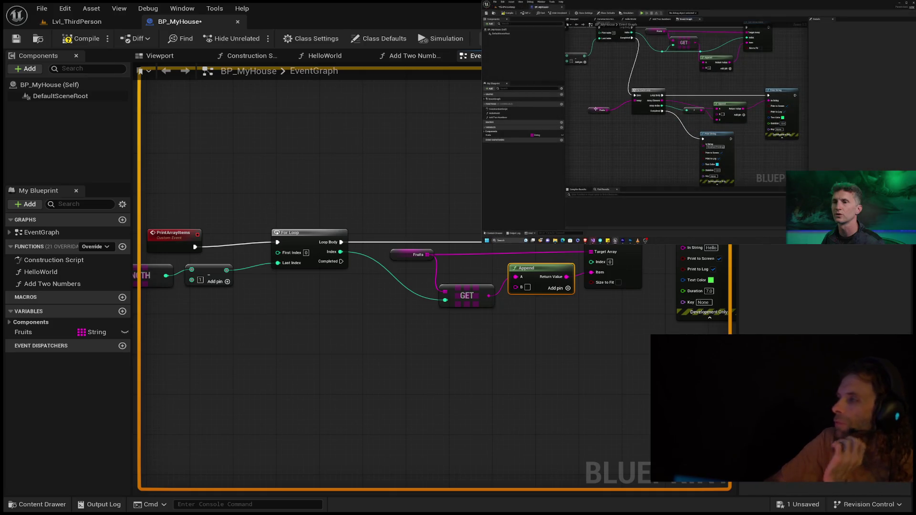
scroll(521, 394, "down", 4)
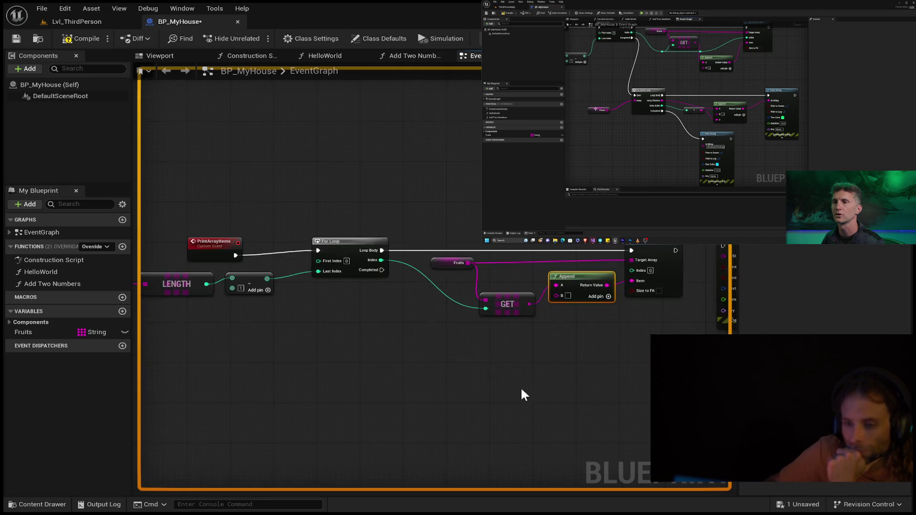
left_click_drag(380, 360, 385, 331)
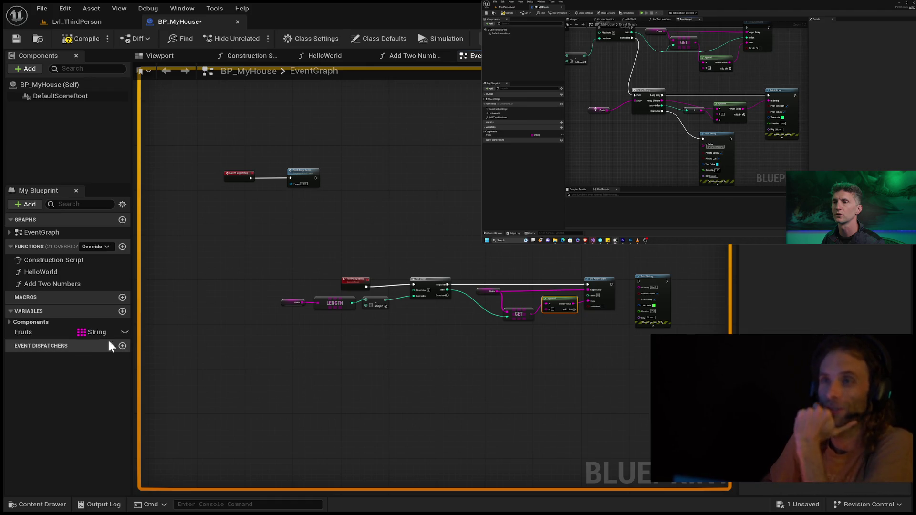
scroll(528, 340, "up", 5)
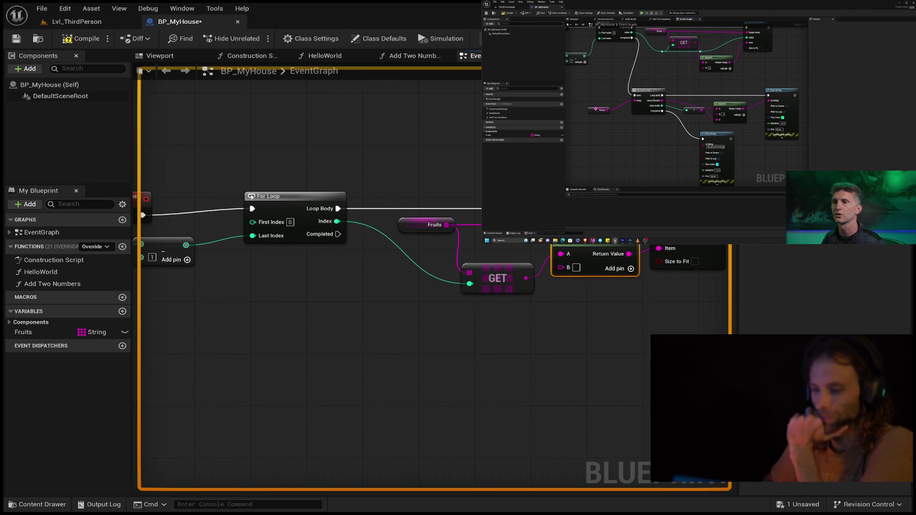
left_click_drag(382, 358, 347, 374)
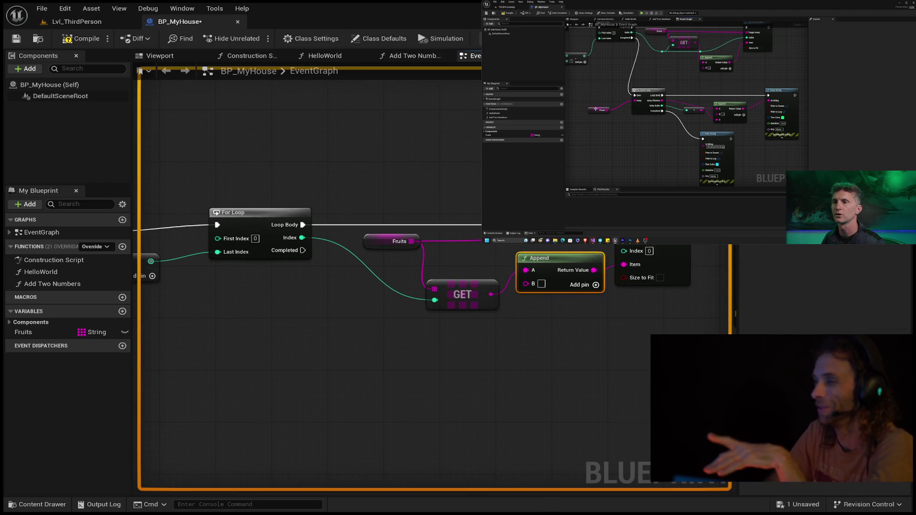
left_click(699, 123)
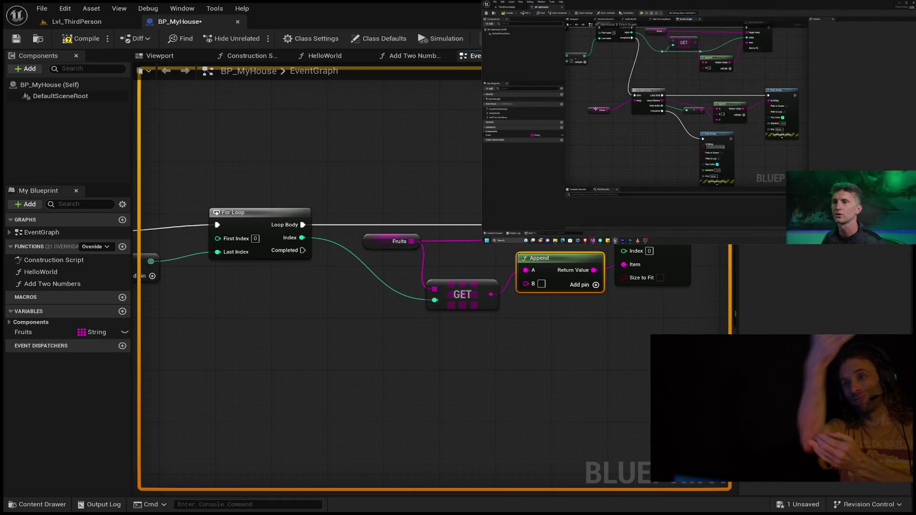
key("space")
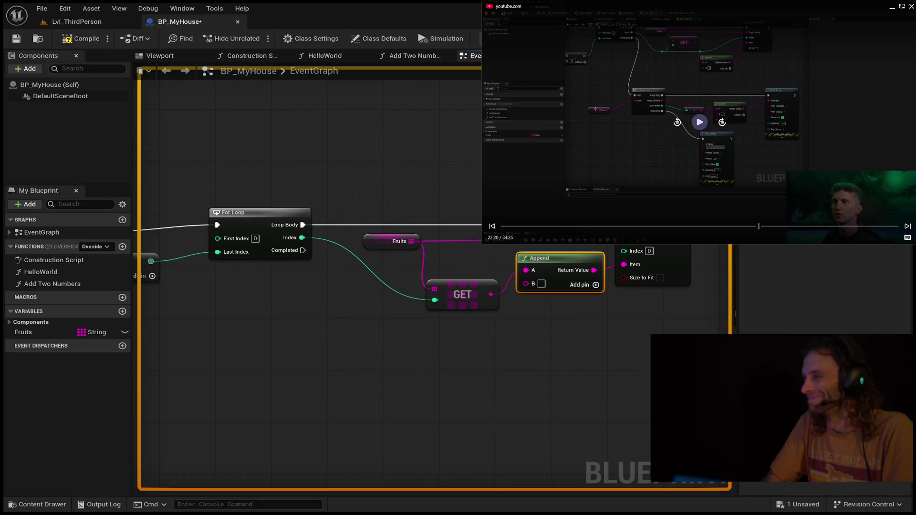
left_click(678, 128)
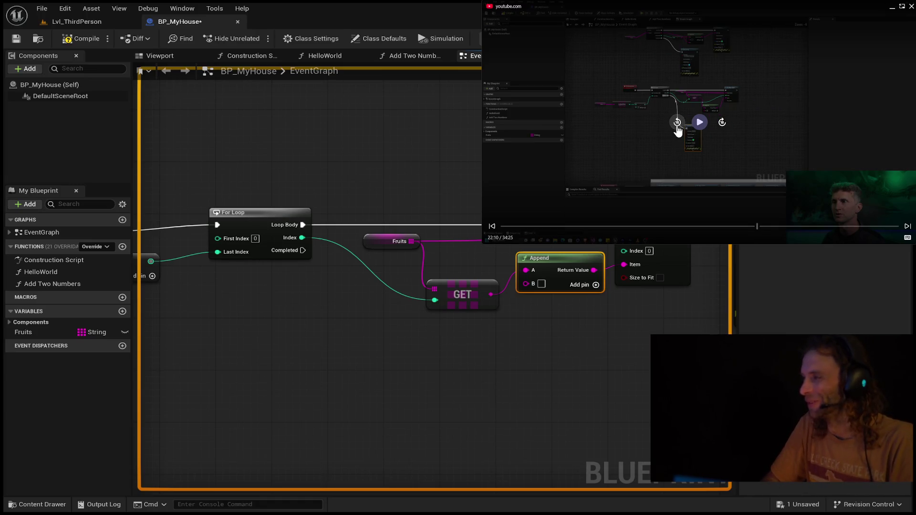
left_click(678, 125)
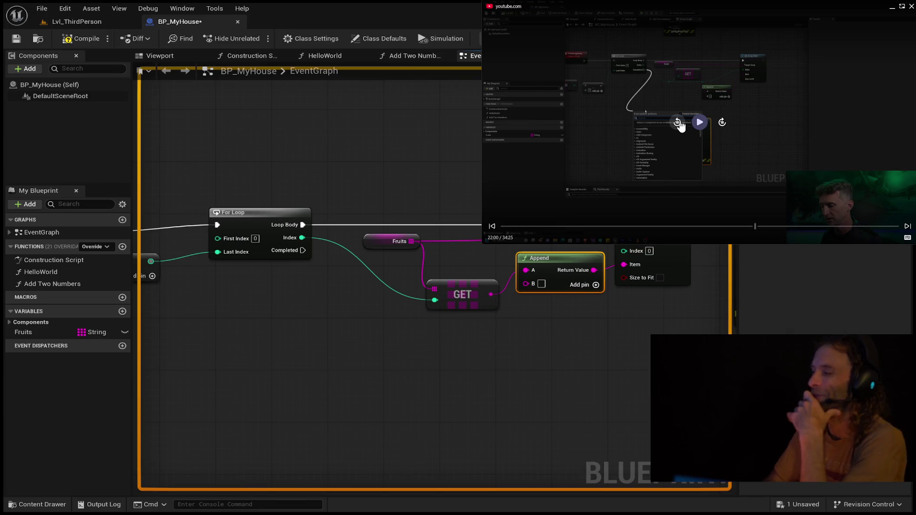
left_click(678, 124)
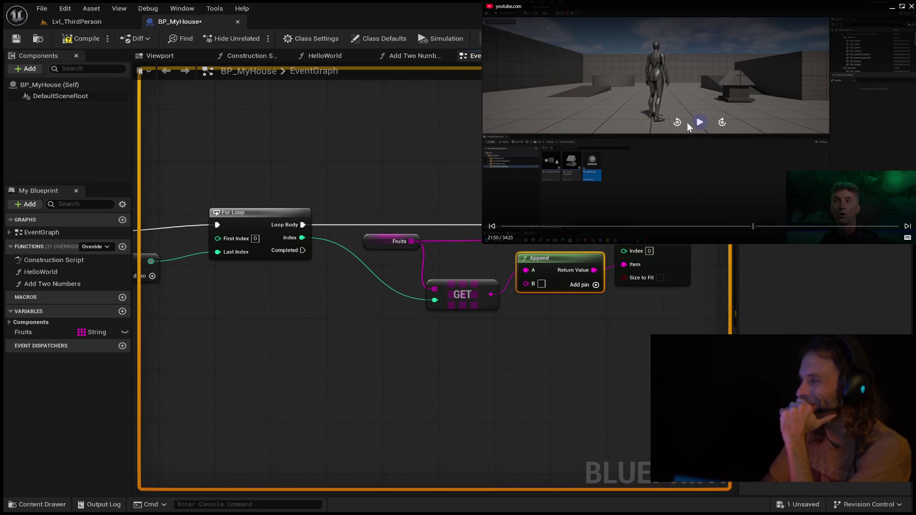
left_click(678, 124)
left_click(677, 124)
left_click(699, 122)
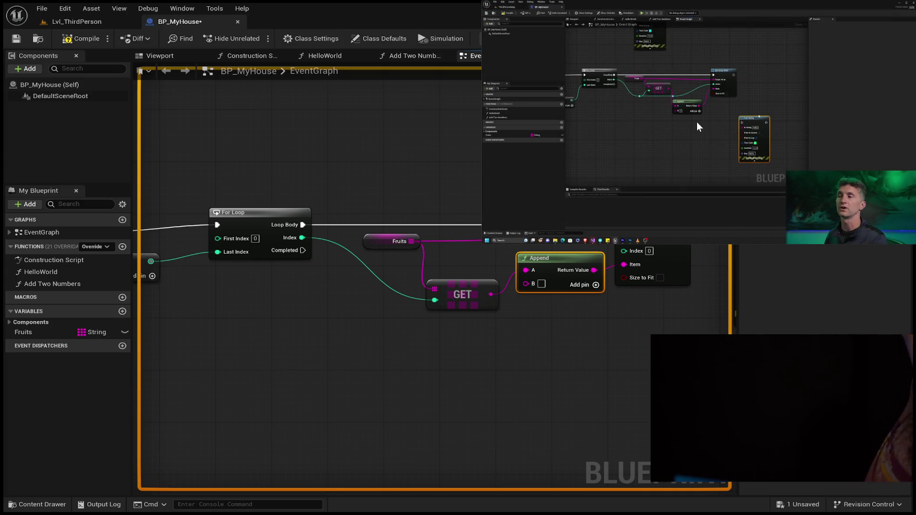
mouse_move(685, 129)
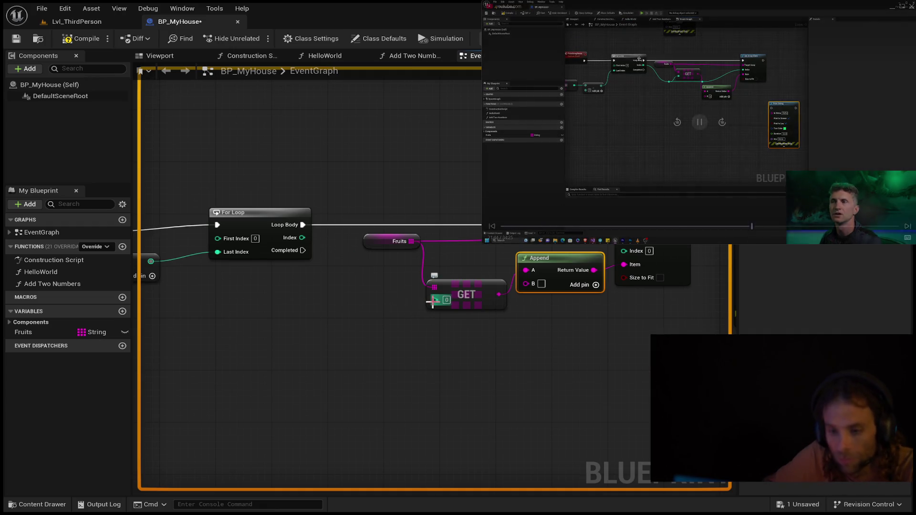
- Wire the For Loop's Index into Set Array Elem's Index and move the Fruits getter clear of it
left_click_drag(463, 286, 453, 313)
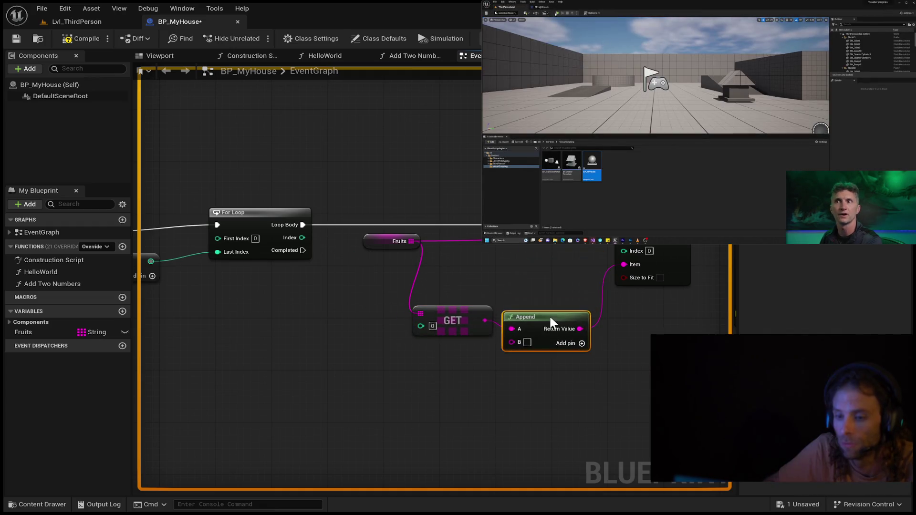
left_click_drag(300, 238, 623, 250)
left_click_drag(389, 242, 382, 278)
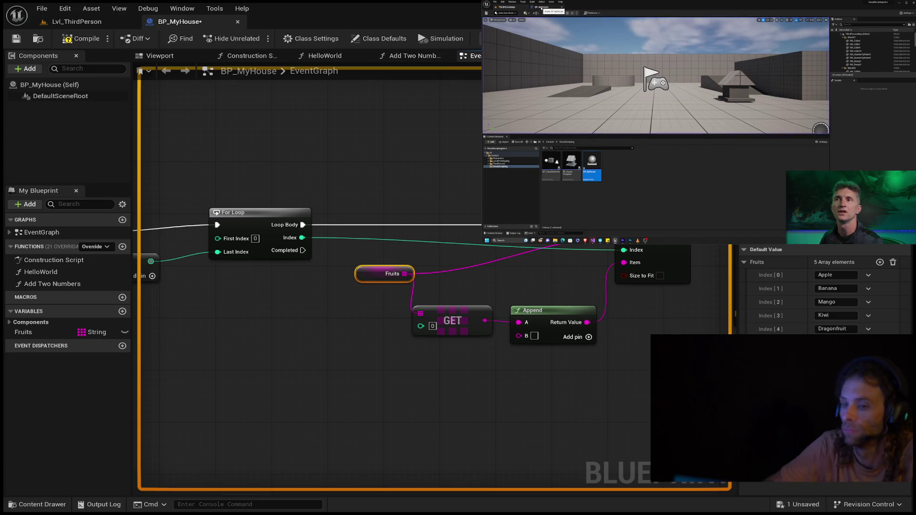
key("Escape")
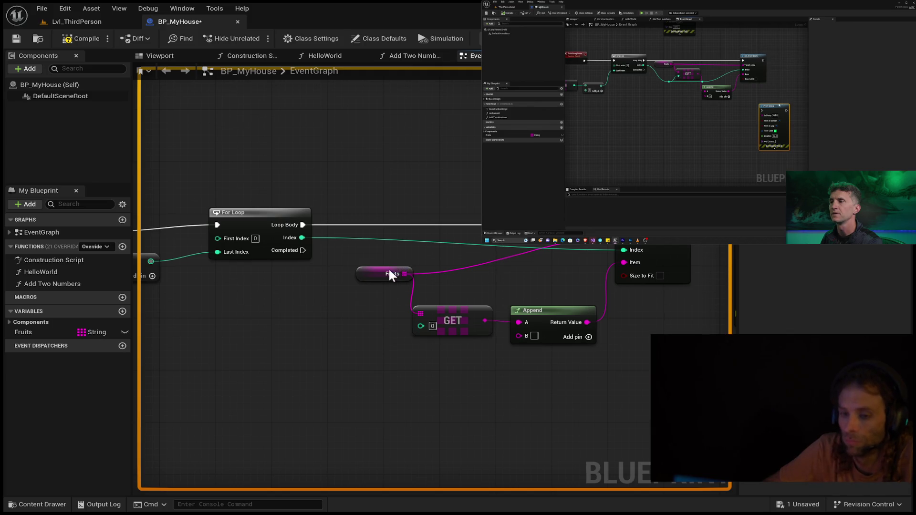
left_click_drag(405, 273, 403, 241)
mouse_move(377, 272)
left_mouse_down()
mouse_move(444, 239)
mouse_move(479, 234)
left_mouse_up()
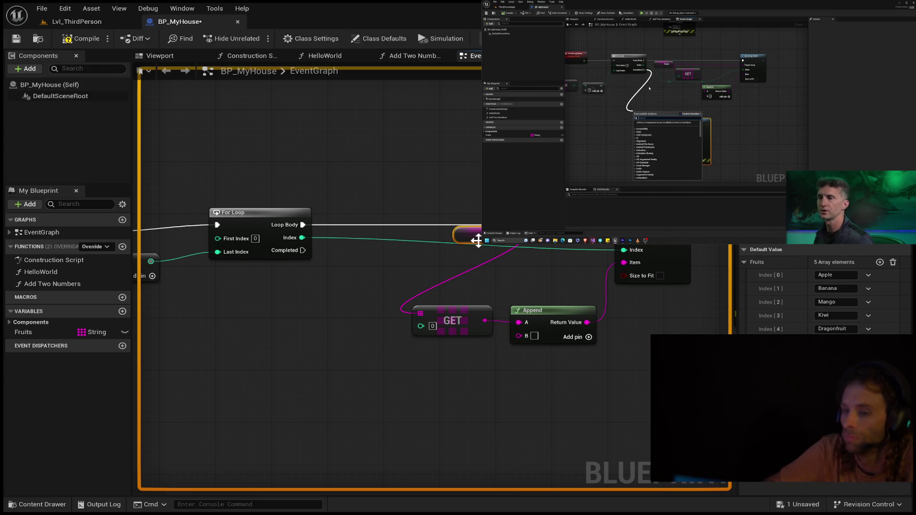
- Add two reroute points on the Index wire and drag them into a tidy path
double_click(414, 240)
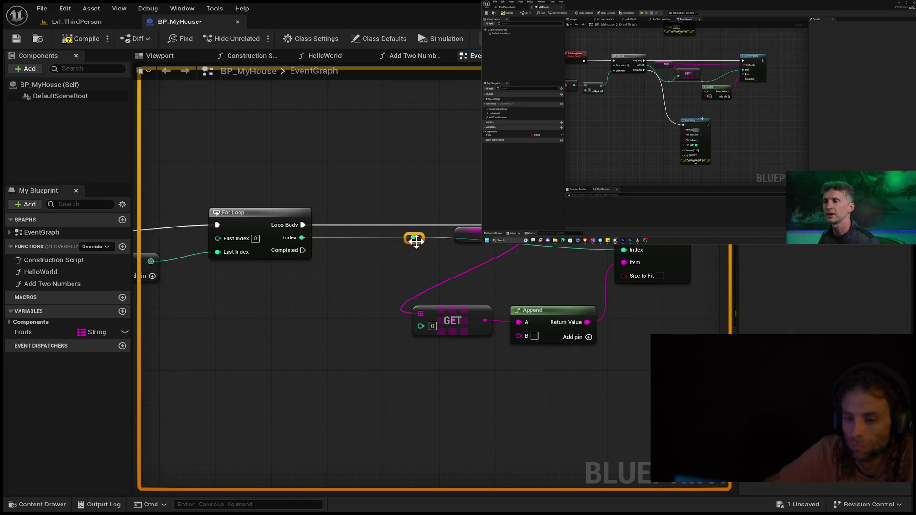
mouse_move(414, 237)
left_mouse_down()
mouse_move(389, 262)
mouse_move(409, 238)
mouse_move(400, 276)
left_mouse_up()
double_click(522, 260)
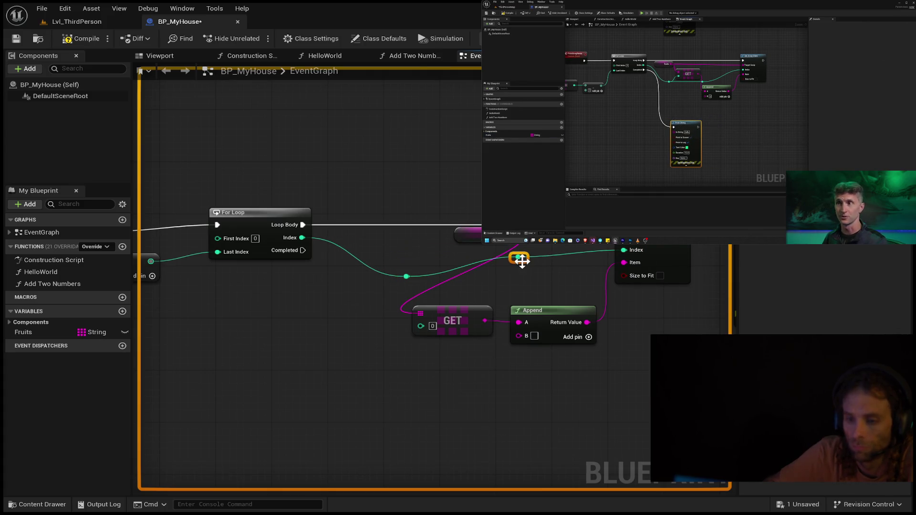
left_click(500, 260)
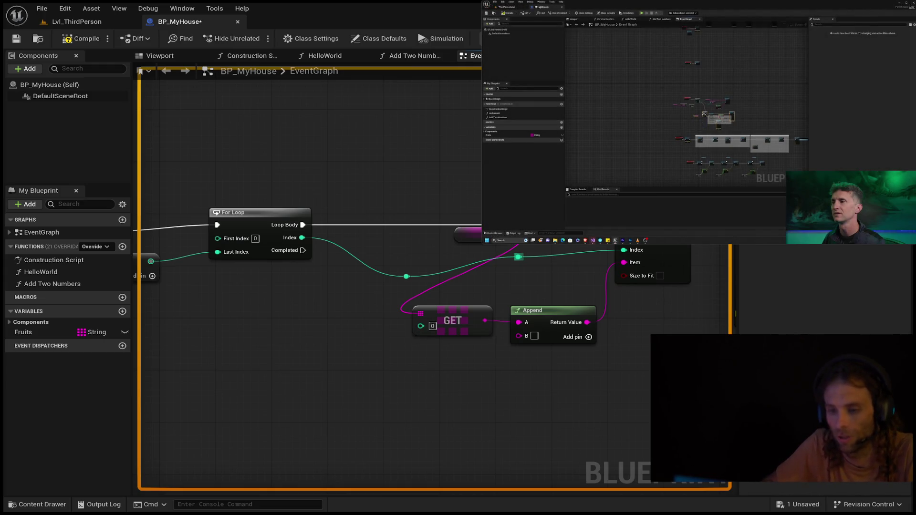
left_click_drag(519, 258, 542, 277)
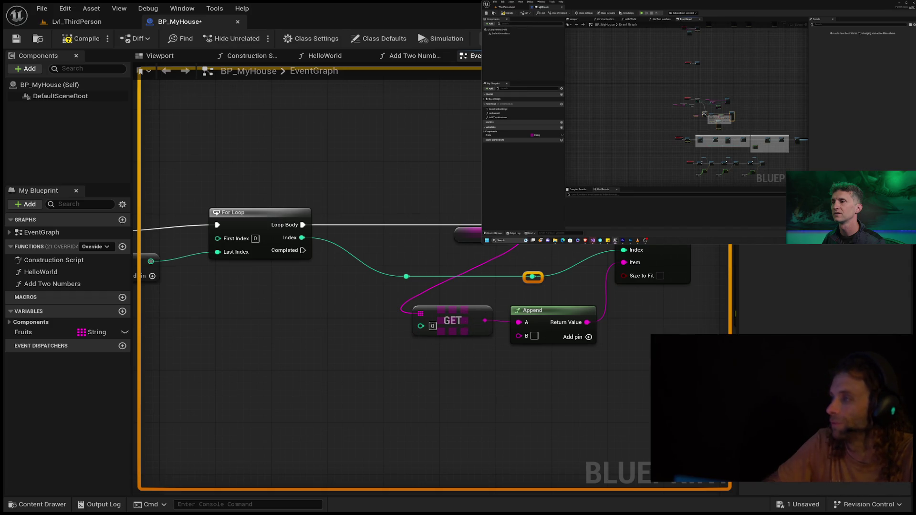
- Rewind the tutorial video ten seconds and resume playback
key("space")
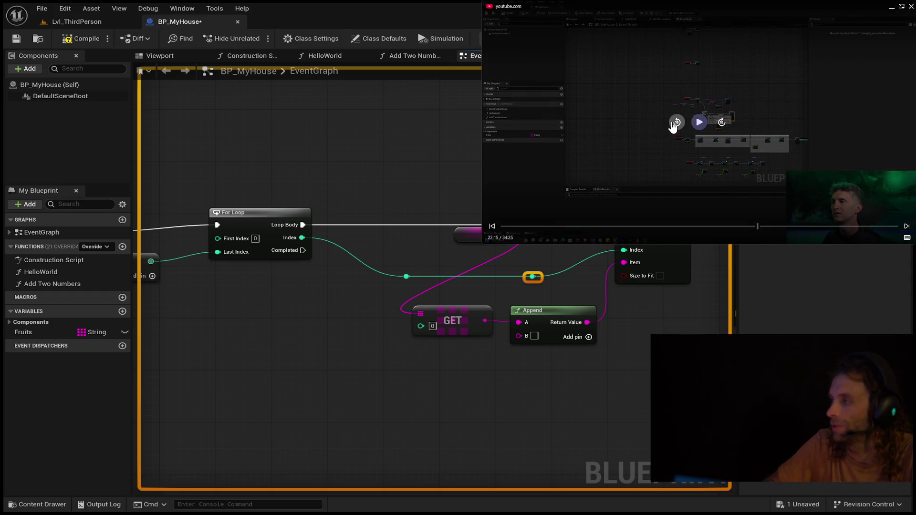
left_click(674, 123)
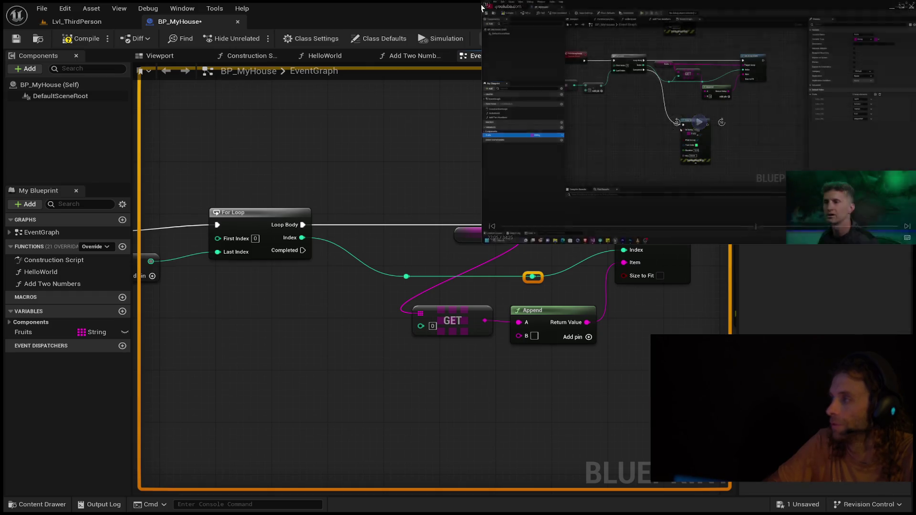
key("space")
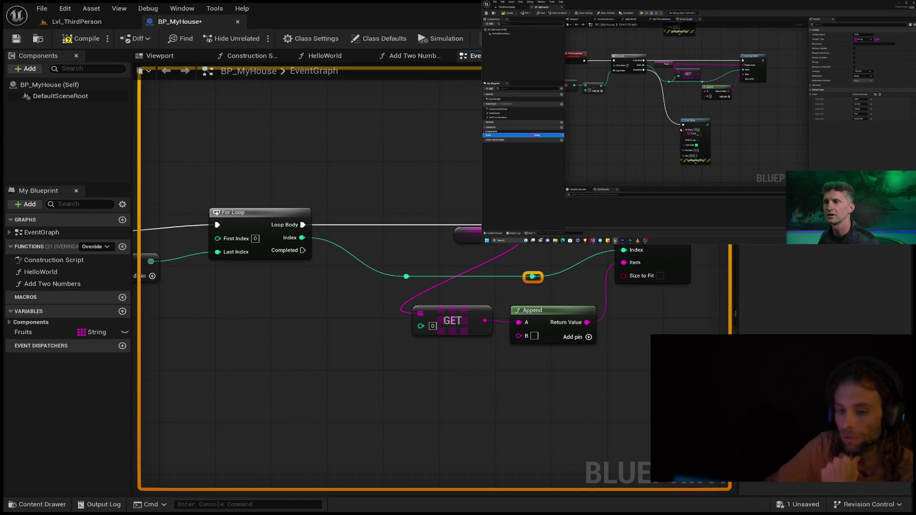
- Connect the loop index reroute to GET's Index and move the Fruits getter out from behind GET
mouse_move(406, 276)
left_mouse_down()
mouse_move(403, 324)
mouse_move(420, 327)
mouse_move(461, 296)
mouse_move(444, 268)
mouse_move(460, 263)
left_mouse_up()
left_click_drag(485, 234, 380, 234)
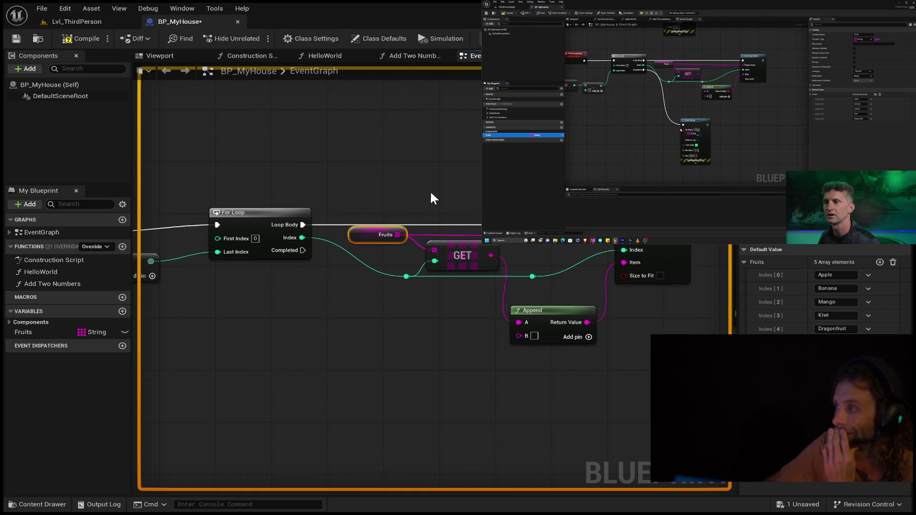
left_click_drag(303, 250, 349, 305)
left_click_drag(356, 361, 356, 361)
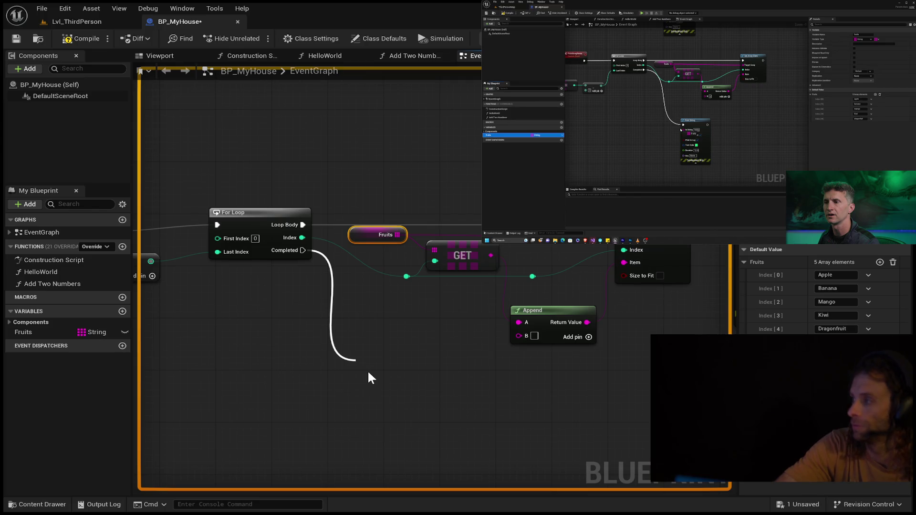
- Add a Print String on the For Loop's Completed output and expand its advanced pins
left_click(434, 228)
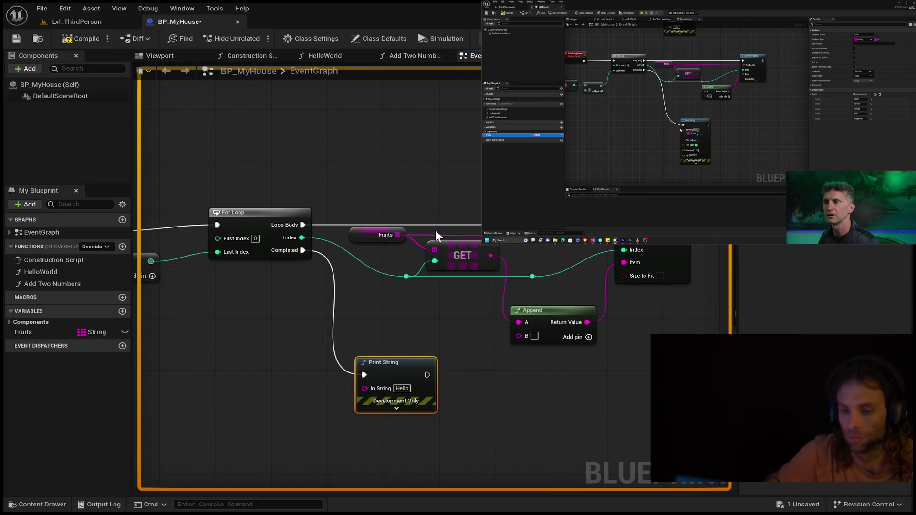
left_click(390, 408)
scroll(466, 428, "down", 2)
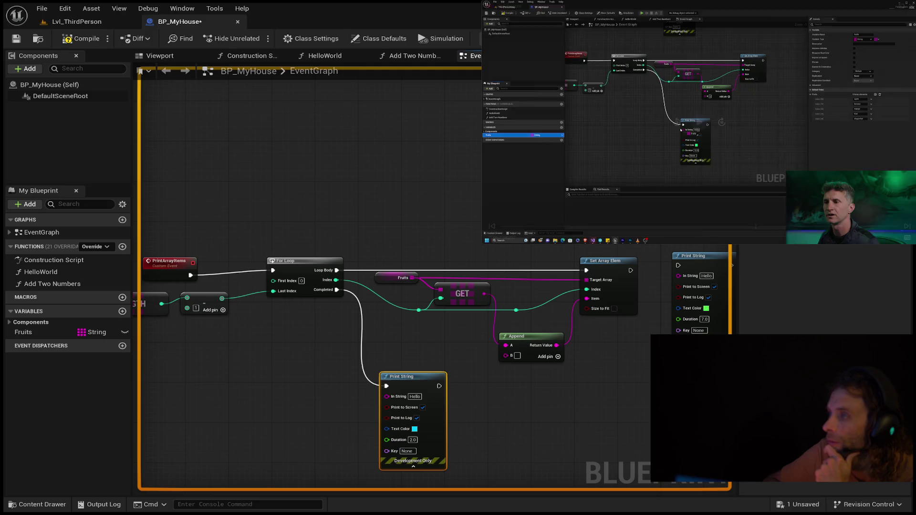
key("space")
key("space")
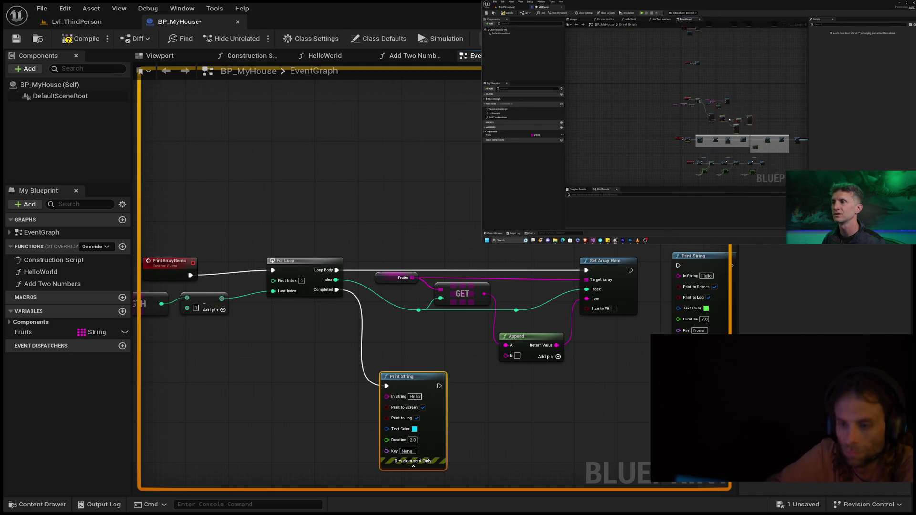
- Compile the BP_MyHouse blueprint
scroll(483, 261, "down", 2)
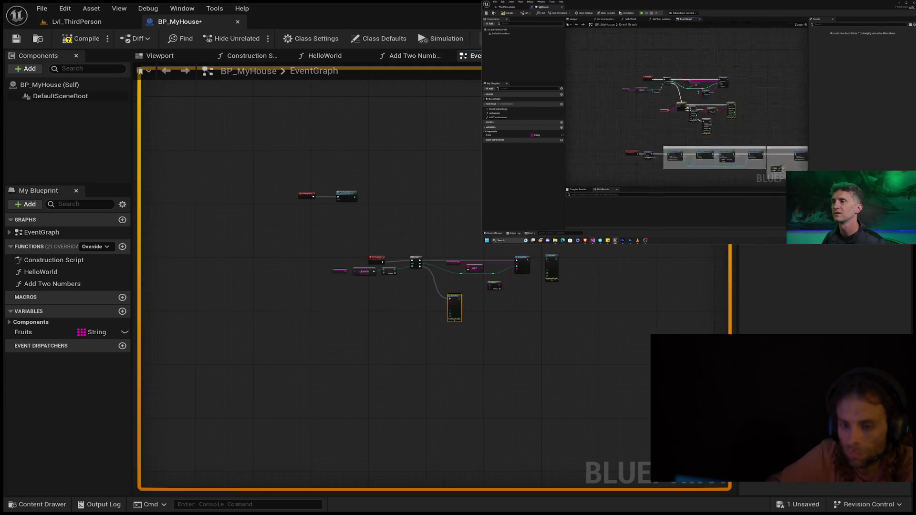
scroll(334, 286, "up", 2)
scroll(516, 467, "down", 2)
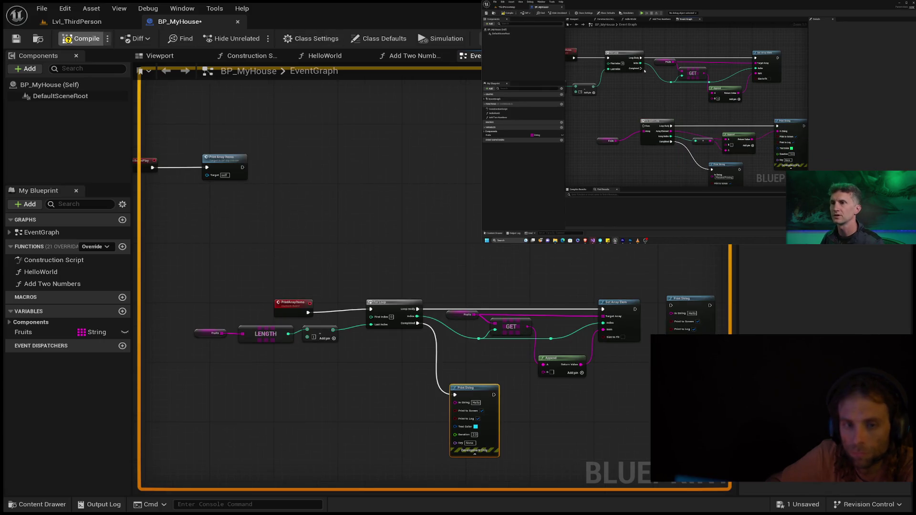
left_click(94, 37)
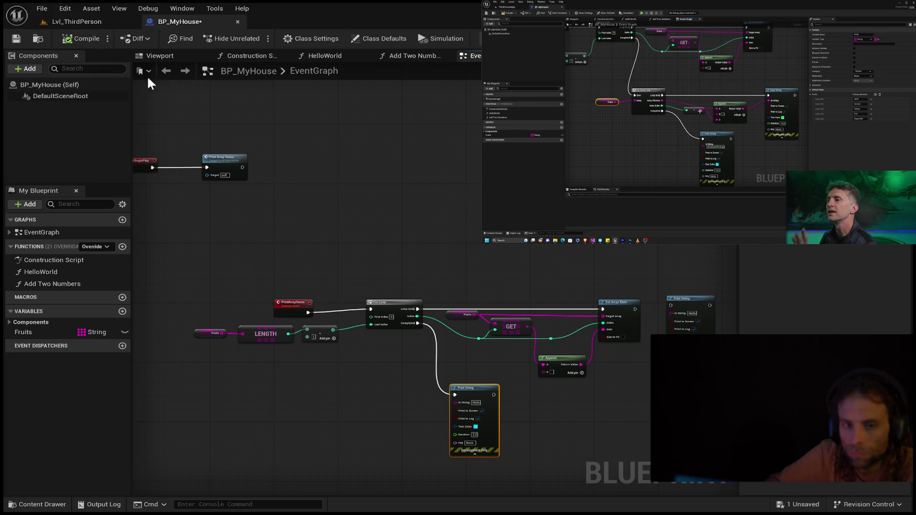
- Pan across the graph to review the loop nodes and check the Fruits variable's details
left_click_drag(388, 416, 379, 366)
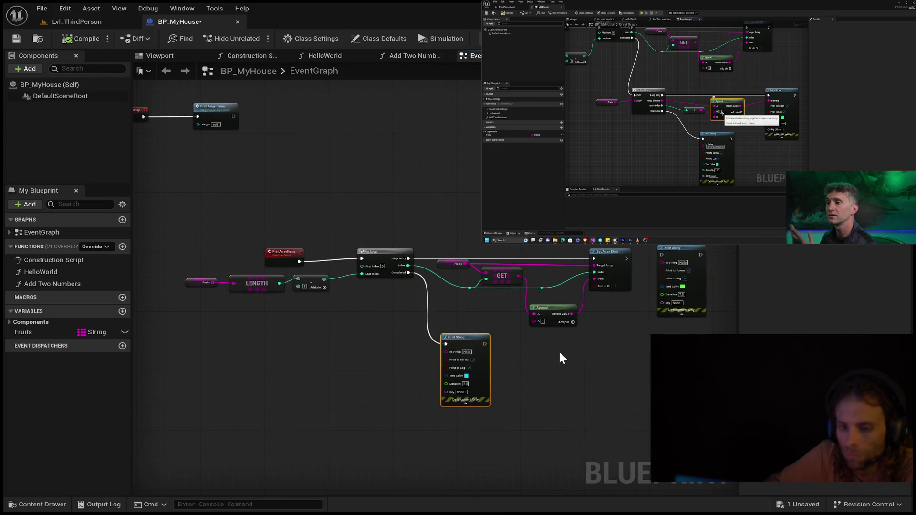
key("space")
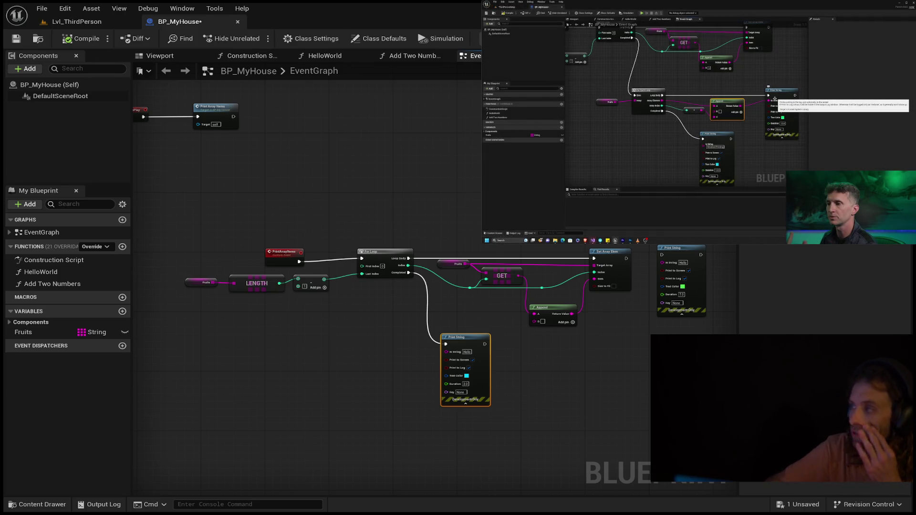
scroll(390, 382, "down", 6)
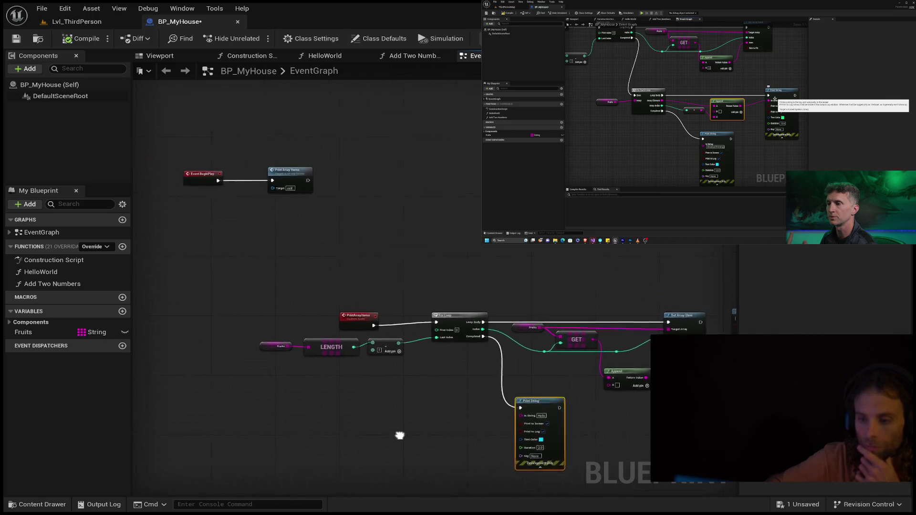
mouse_move(419, 352)
left_mouse_down()
mouse_move(501, 445)
mouse_move(538, 424)
mouse_move(464, 436)
mouse_move(578, 333)
left_mouse_up()
scroll(493, 317, "up", 8)
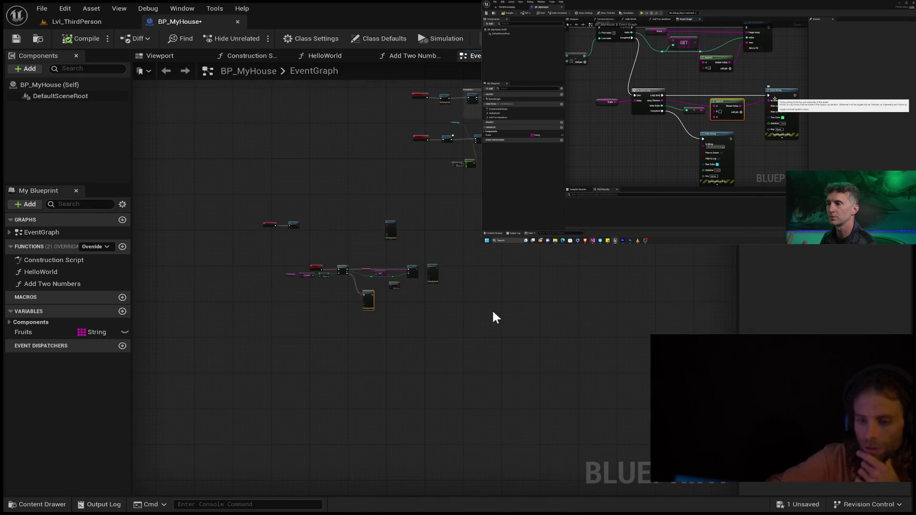
mouse_move(493, 319)
left_mouse_down()
mouse_move(541, 468)
mouse_move(496, 394)
left_mouse_up()
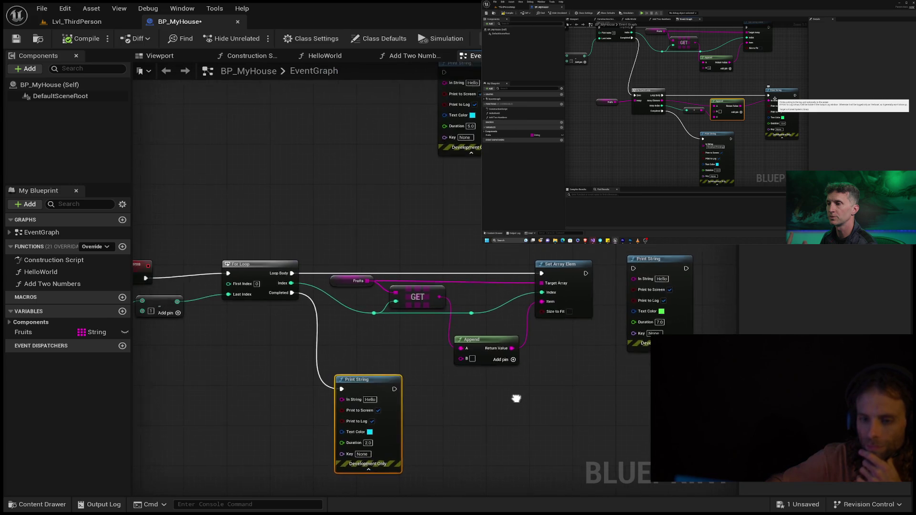
left_click_drag(266, 374, 320, 341)
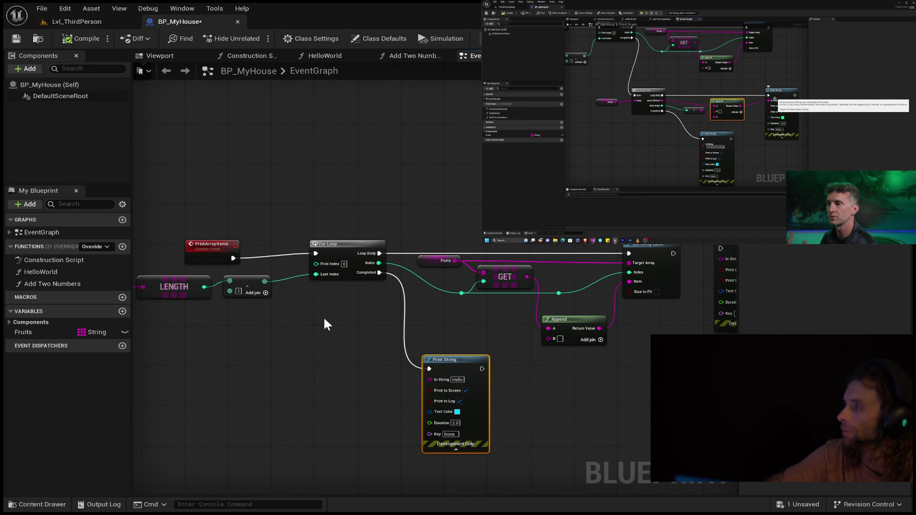
mouse_move(296, 376)
left_mouse_down()
mouse_move(367, 317)
mouse_move(389, 316)
left_mouse_up()
left_click(19, 332)
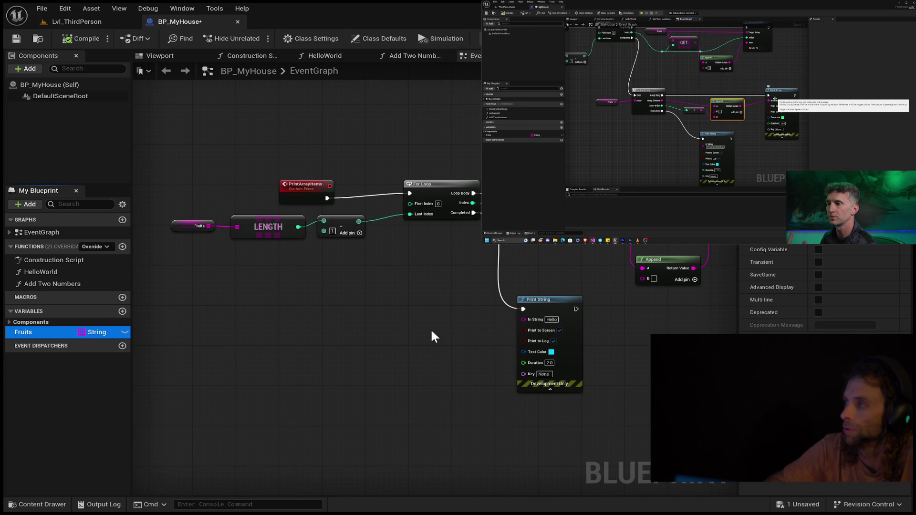
left_click(359, 319)
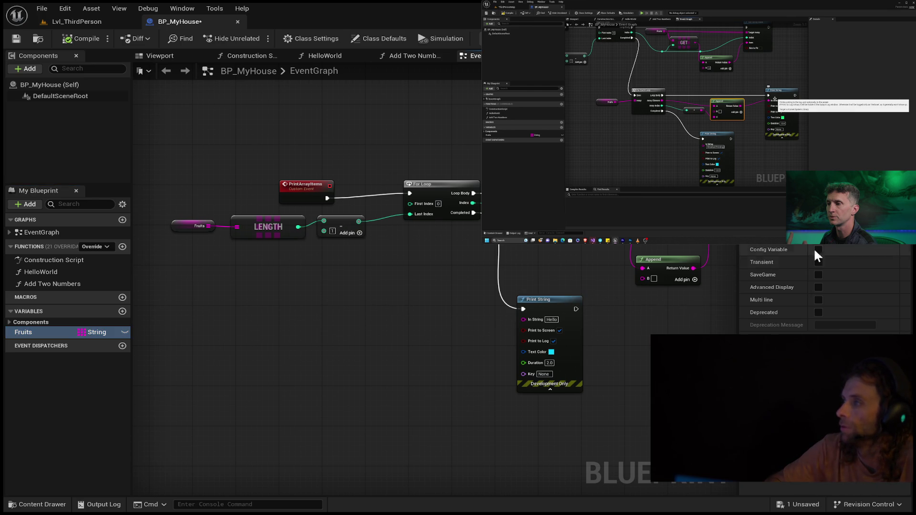
- Rewind the tutorial video to recheck an earlier step and resume it
left_click(840, 210)
left_click(699, 122)
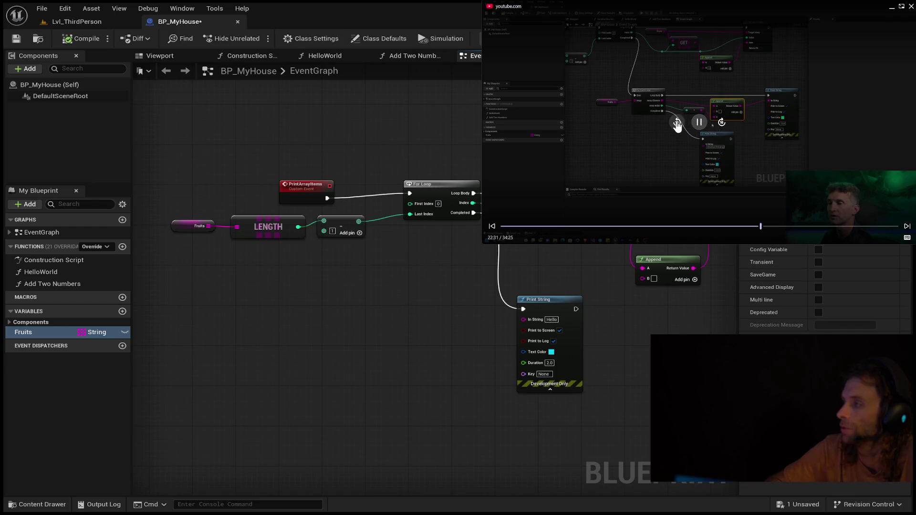
left_click(677, 122)
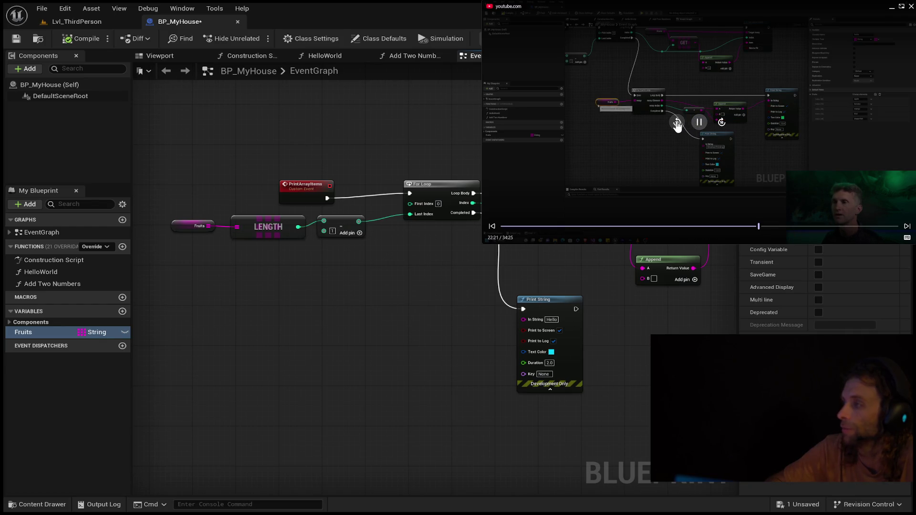
- Rewind and replay the tutorial video while surveying the rest of the event graph
left_click(677, 122)
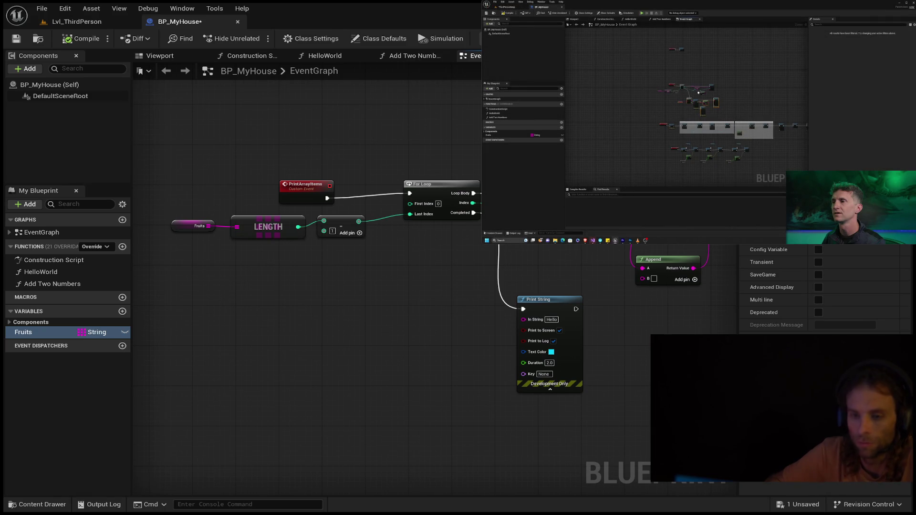
scroll(419, 287, "down", 4)
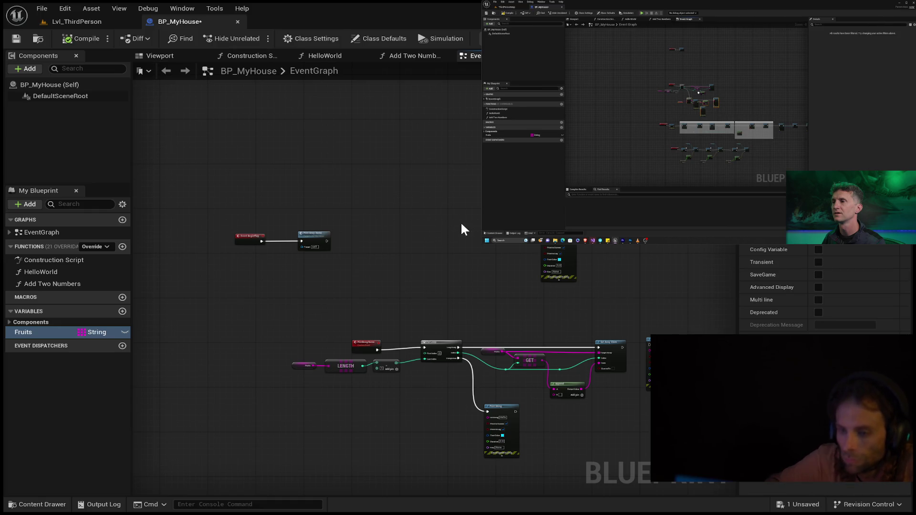
scroll(458, 272, "down", 6)
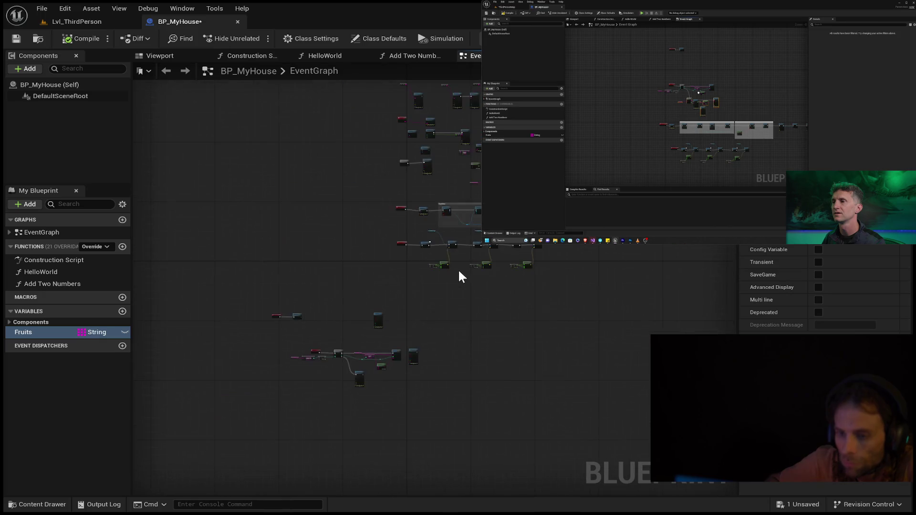
mouse_move(534, 281)
left_mouse_down()
mouse_move(550, 348)
mouse_move(531, 382)
mouse_move(538, 388)
left_mouse_up()
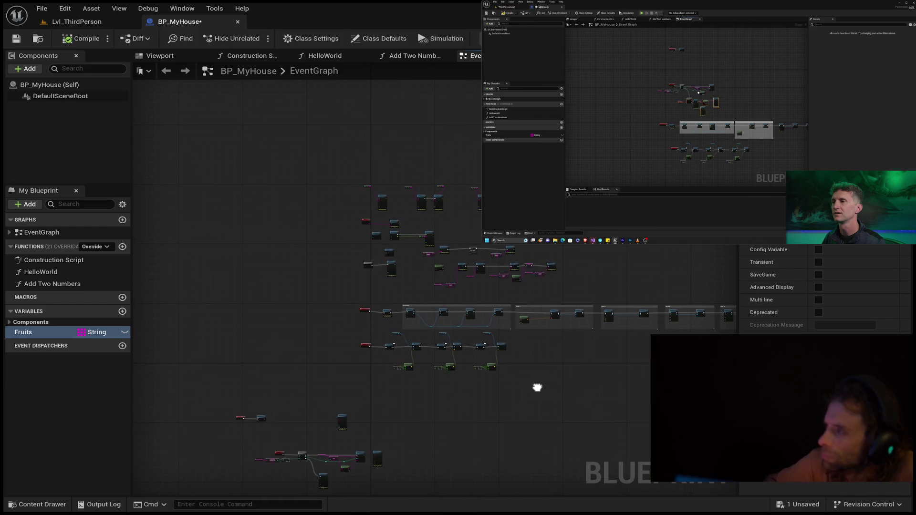
scroll(397, 247, "up", 6)
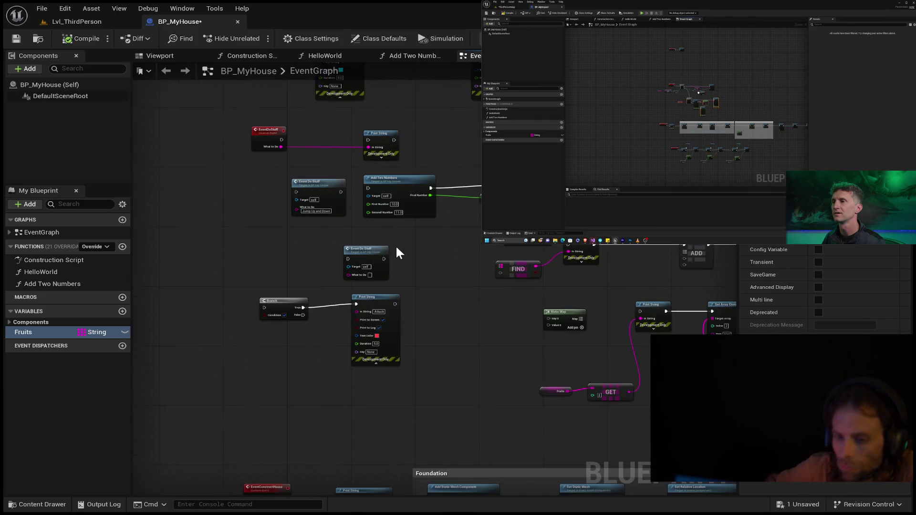
scroll(397, 248, "up", 2)
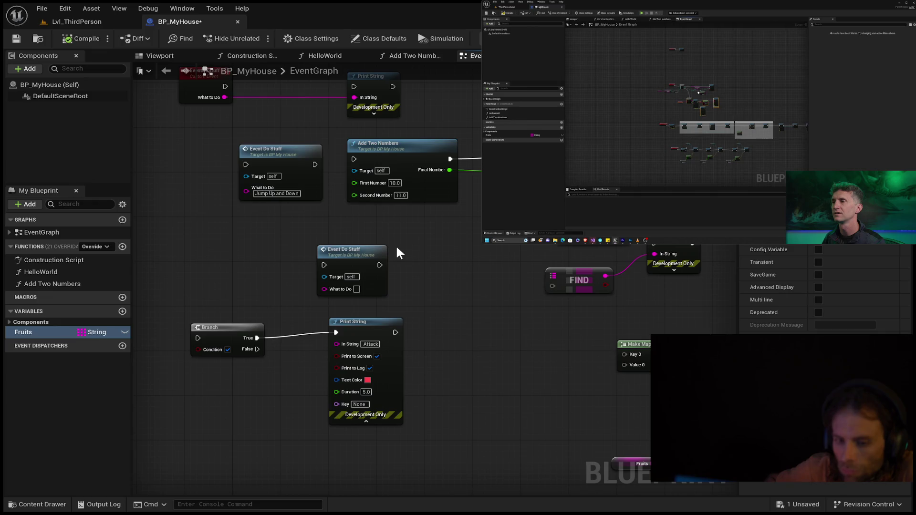
scroll(466, 234, "down", 1)
left_click_drag(466, 231, 442, 381)
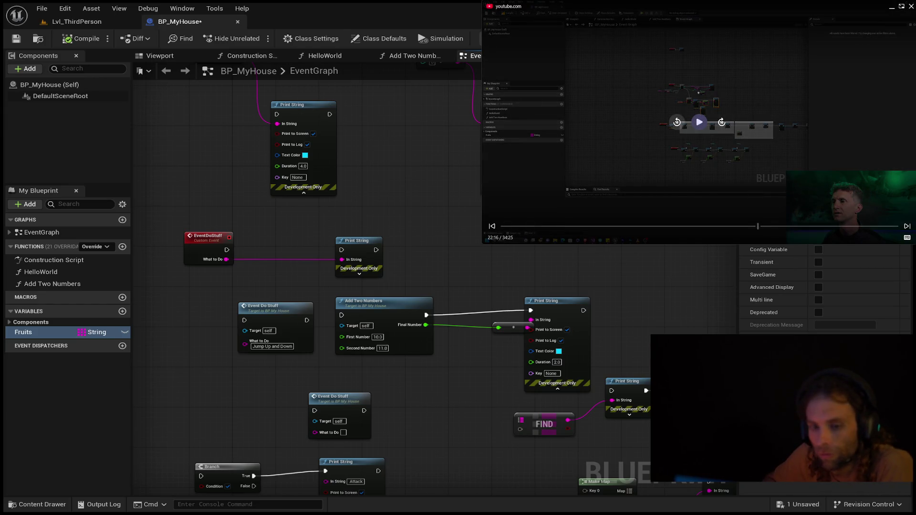
left_click(676, 122)
left_click(677, 123)
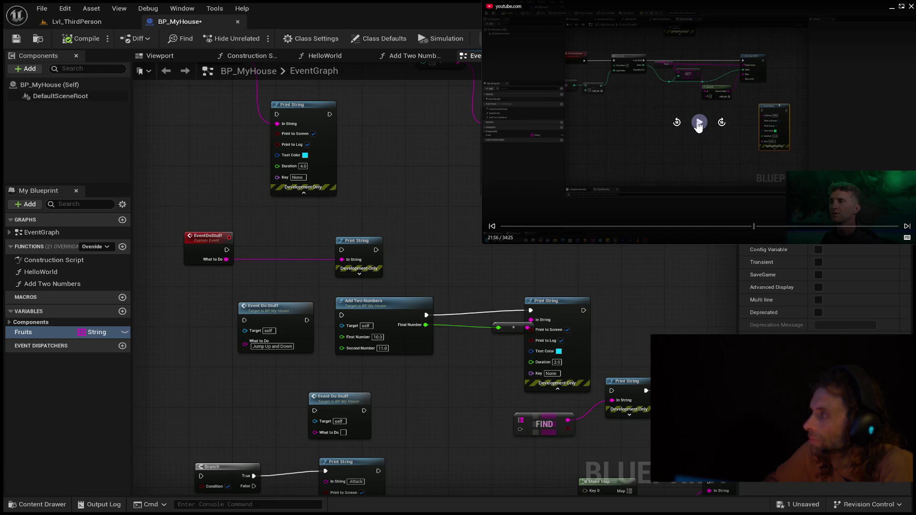
left_click(699, 123)
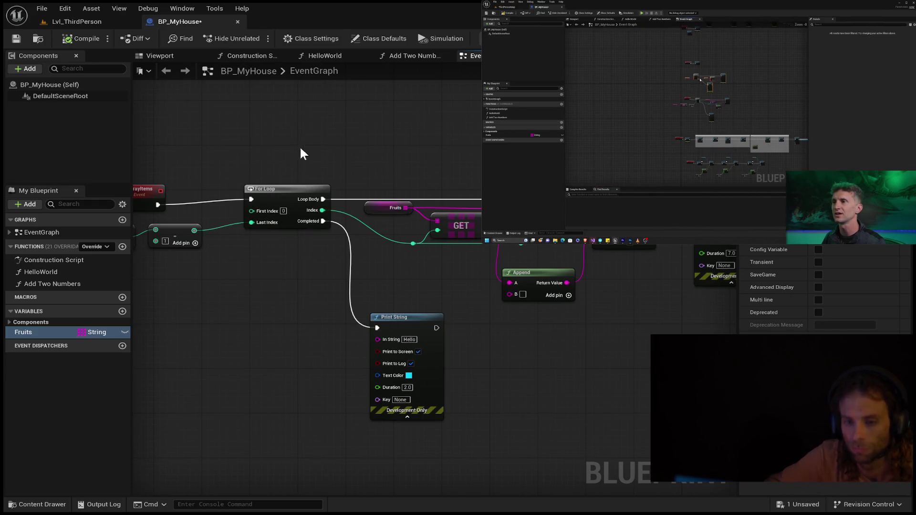
- Paste a copy of the For Loop node into empty space below the existing loop
left_click_drag(258, 422, 408, 348)
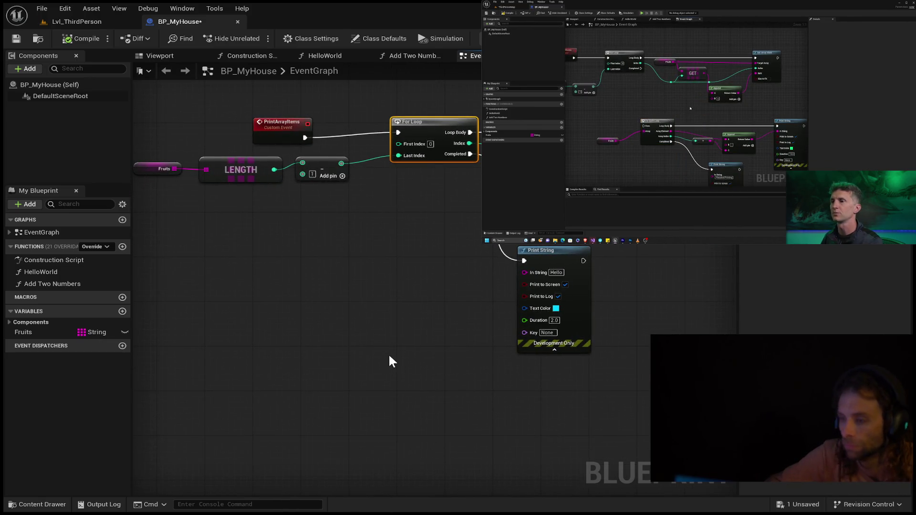
left_click(312, 284)
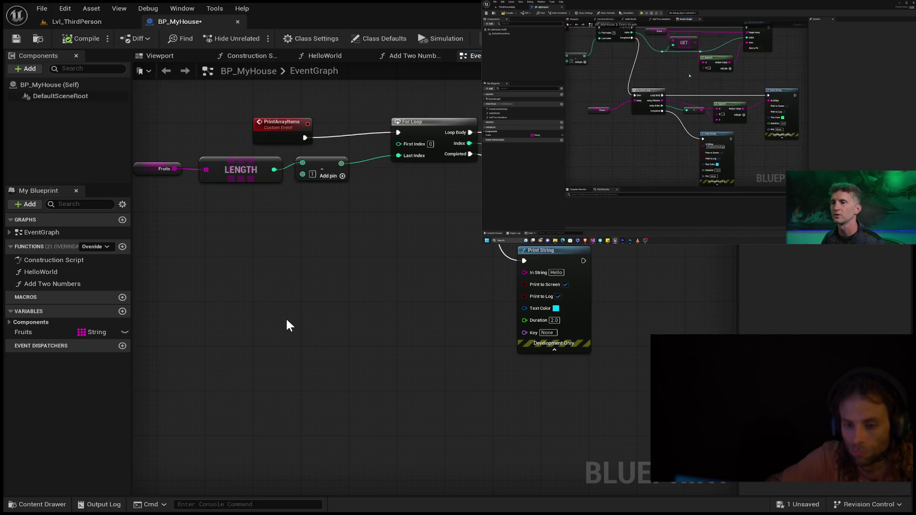
key("ctrl+v")
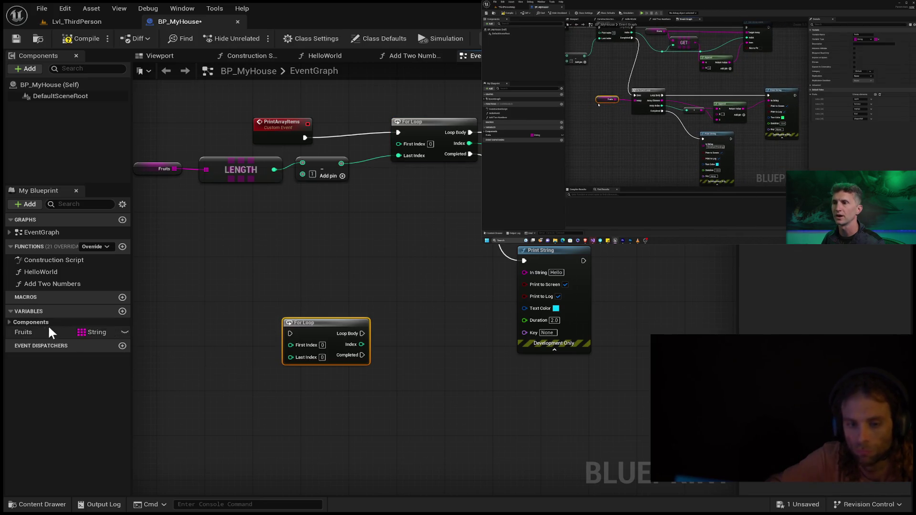
- Place a Fruits getter node in the graph and delete the pasted For Loop copy
left_click(114, 332)
left_click(210, 339)
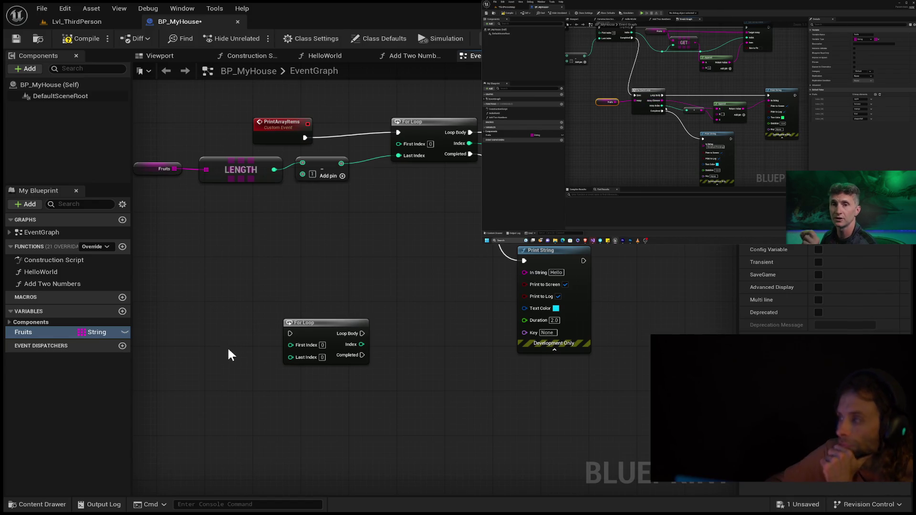
key("ctrl+v")
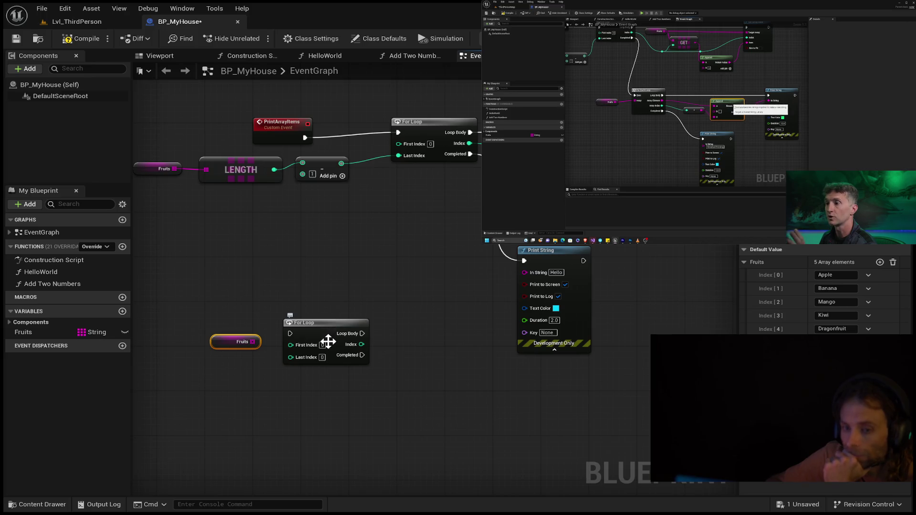
left_click(334, 324)
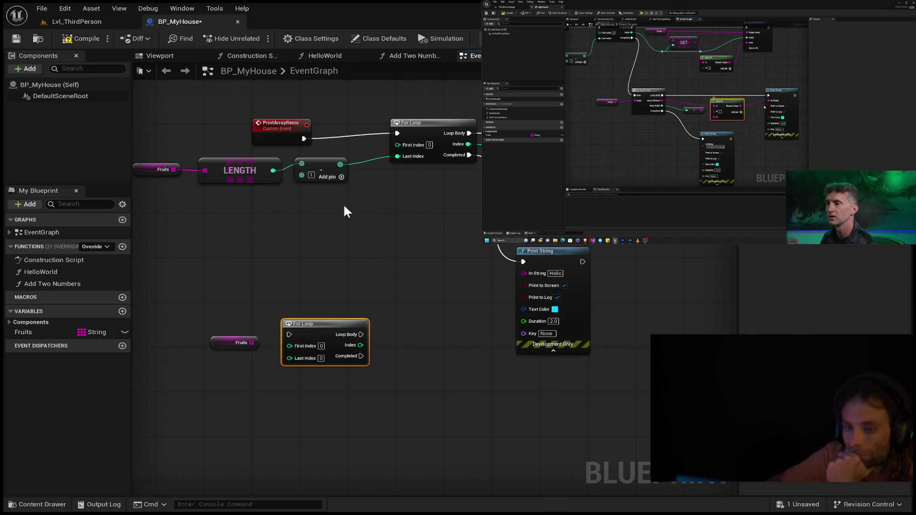
key("Delete")
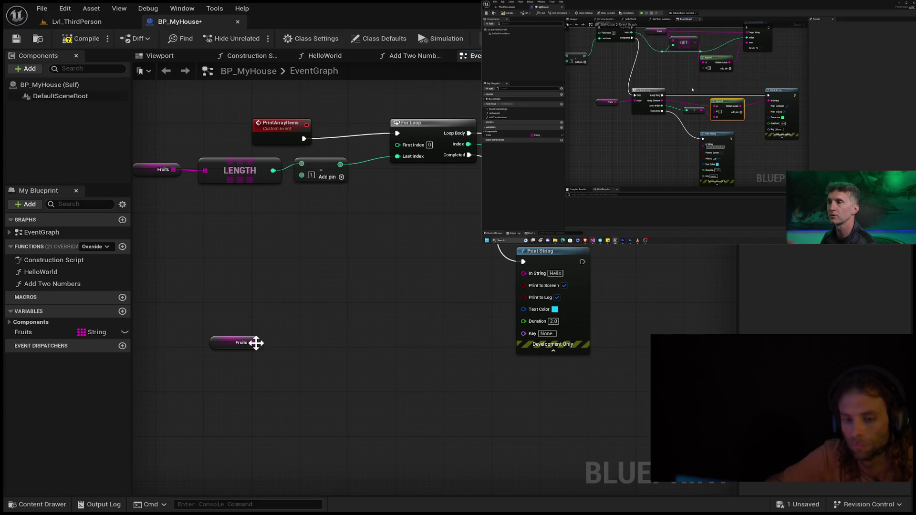
- Add and then remove a GET node fed by Fruits, then drag out a new connection from Fruits
mouse_move(250, 342)
left_mouse_down()
mouse_move(315, 339)
mouse_move(306, 342)
left_mouse_up()
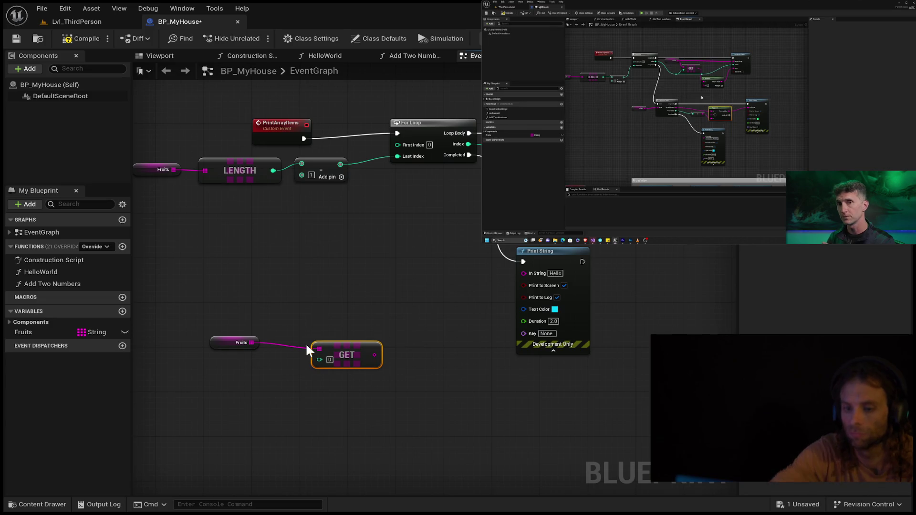
mouse_move(696, 143)
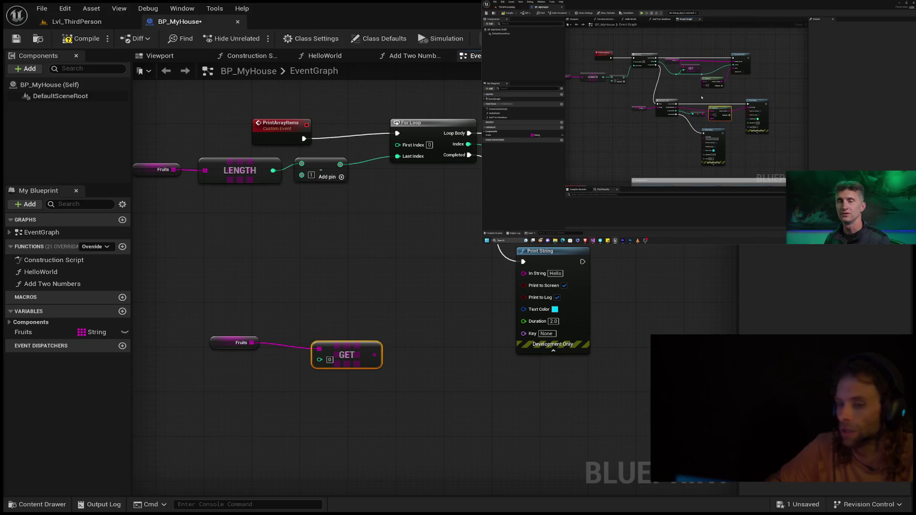
key("Delete")
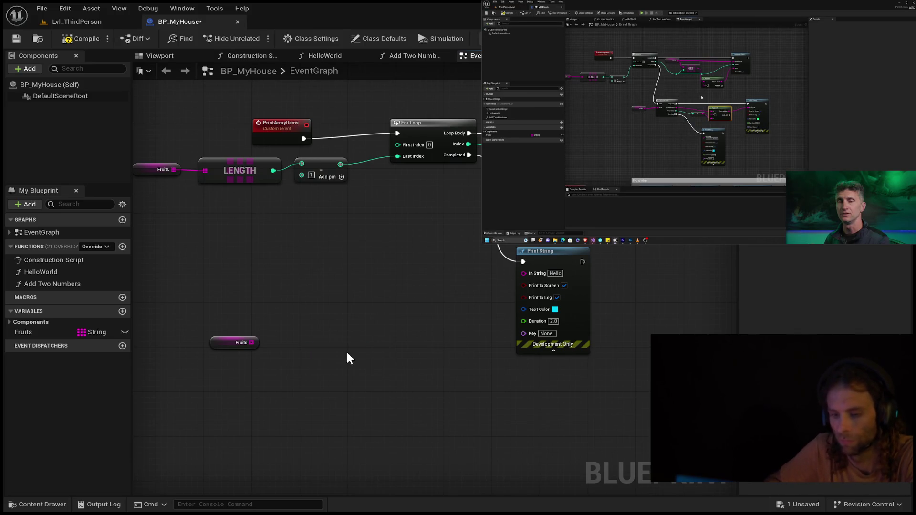
left_click_drag(251, 343, 335, 332)
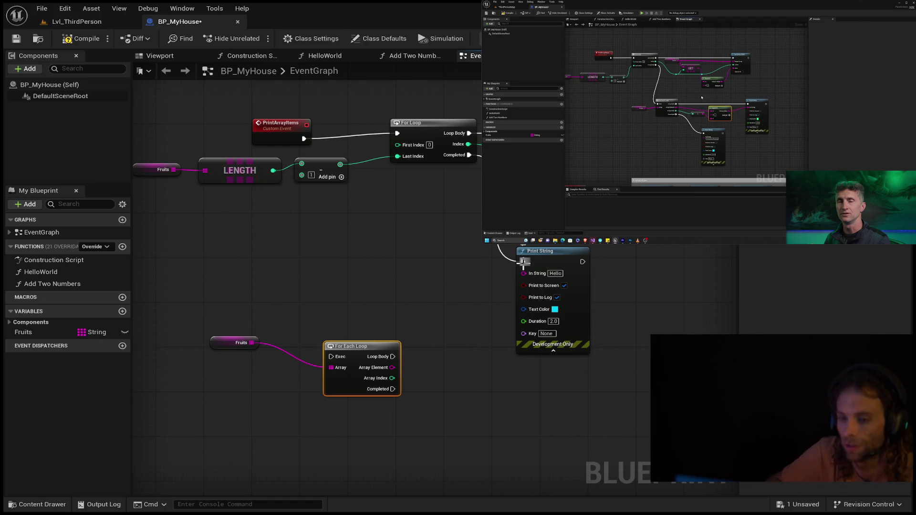
- Arrange the Print String, For Each Loop and Fruits nodes so the loop sits under the For Loop
left_click_drag(537, 248, 600, 282)
mouse_move(553, 254)
left_mouse_down()
mouse_move(602, 274)
mouse_move(692, 214)
left_mouse_up()
mouse_move(483, 332)
left_mouse_down()
mouse_move(388, 317)
mouse_move(434, 311)
mouse_move(345, 310)
left_mouse_up()
left_click_drag(697, 363, 368, 334)
mouse_move(251, 310)
left_mouse_down()
mouse_move(497, 317)
mouse_move(522, 327)
left_mouse_up()
mouse_move(319, 379)
left_mouse_down()
mouse_move(374, 337)
mouse_move(422, 280)
left_mouse_up()
left_click_drag(206, 341, 285, 296)
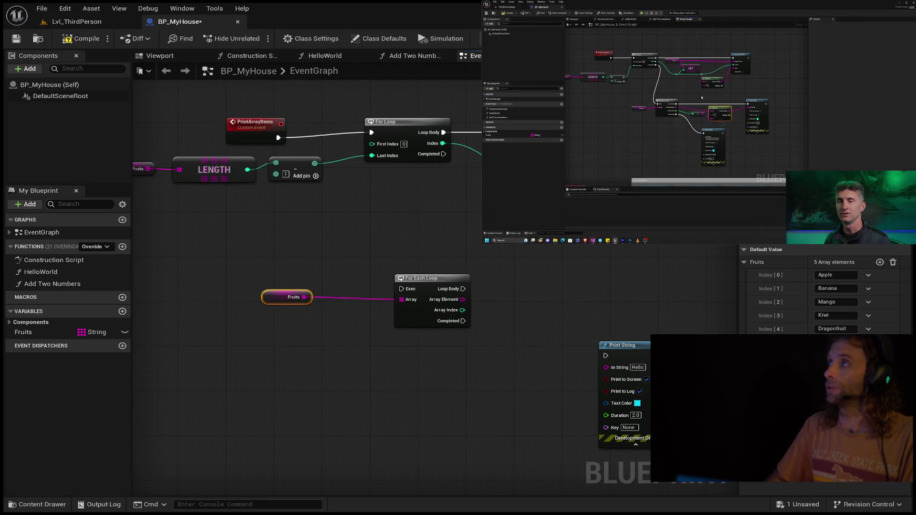
- Wire the For Loop's Completed pin to the For Each Loop's exec input and move the loop beside it
left_click(702, 97)
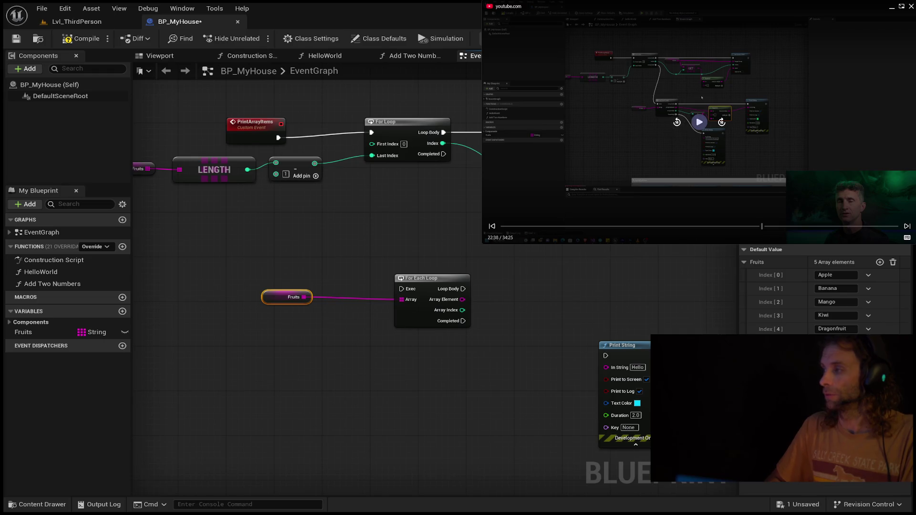
left_click(651, 119)
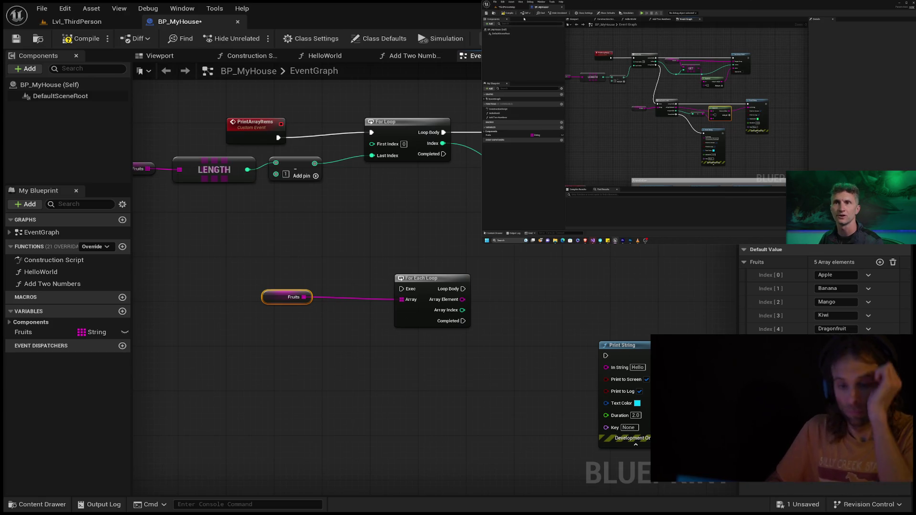
mouse_move(444, 154)
left_mouse_down()
mouse_move(394, 289)
mouse_move(439, 278)
mouse_move(444, 154)
left_mouse_up()
mouse_move(425, 279)
left_mouse_down()
mouse_move(483, 270)
mouse_move(490, 240)
left_mouse_up()
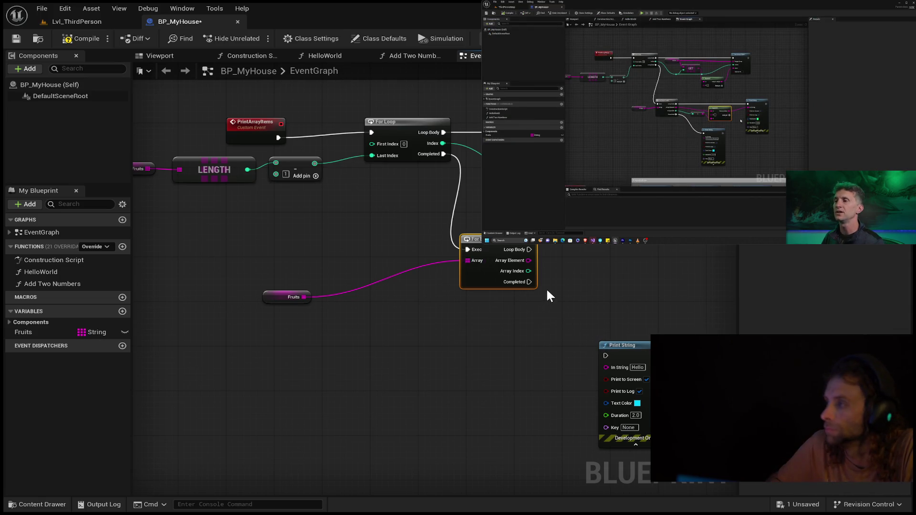
mouse_move(697, 200)
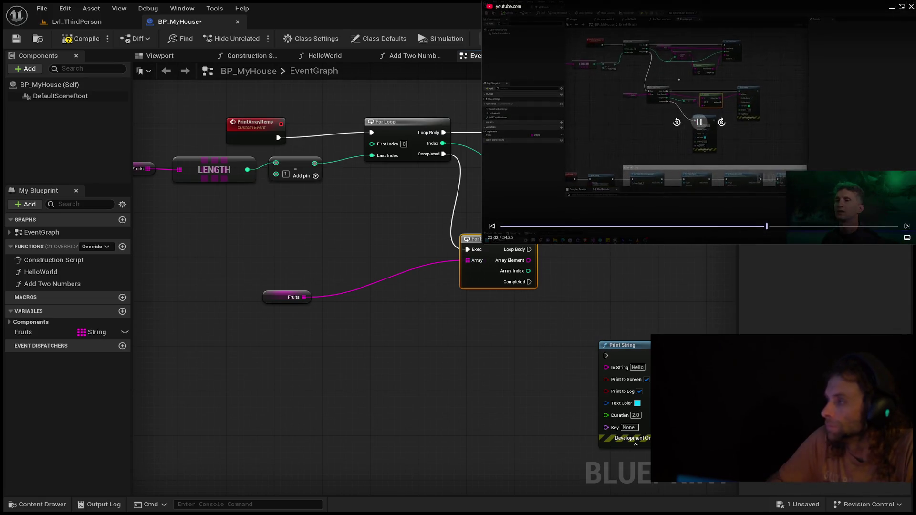
left_click(698, 123)
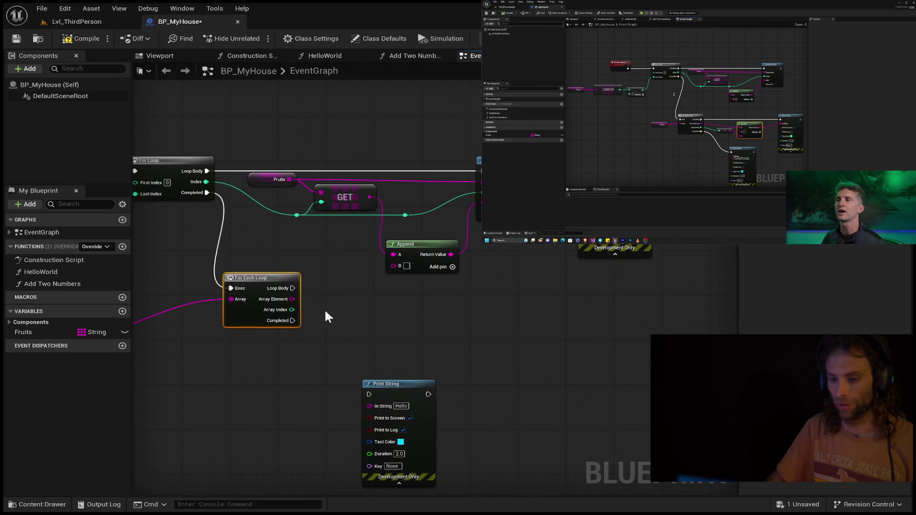
- Remove a mistaken Print Array Items node from Loop Body and move the Print String up beside the loop
mouse_move(292, 288)
left_mouse_down()
mouse_move(578, 300)
mouse_move(577, 289)
left_mouse_up()
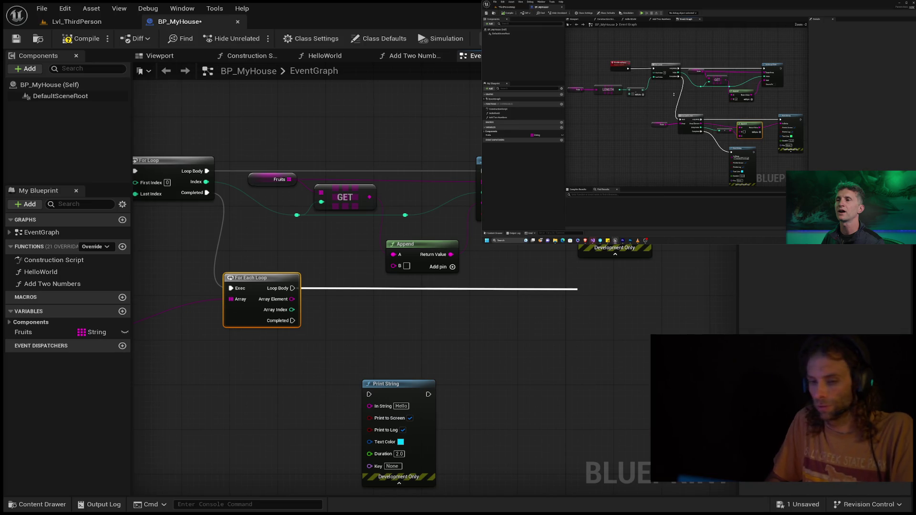
left_click_drag(577, 289, 579, 304)
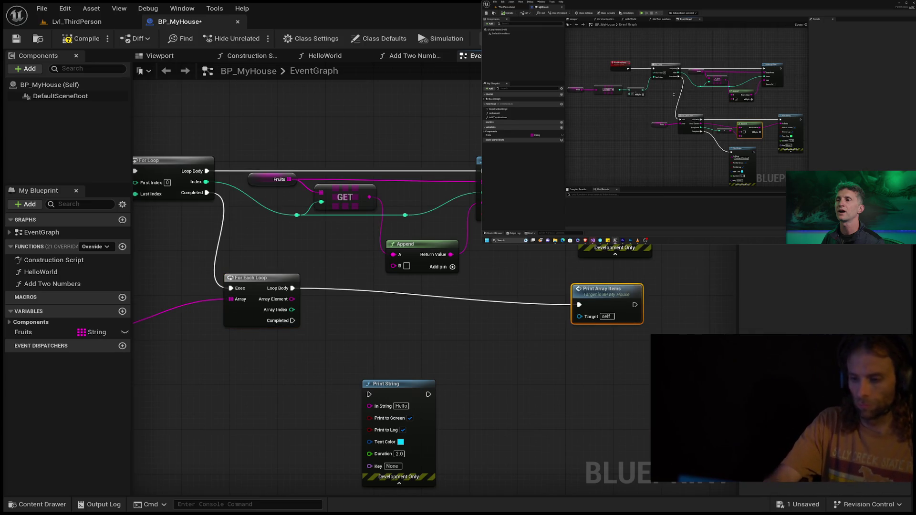
key("Delete")
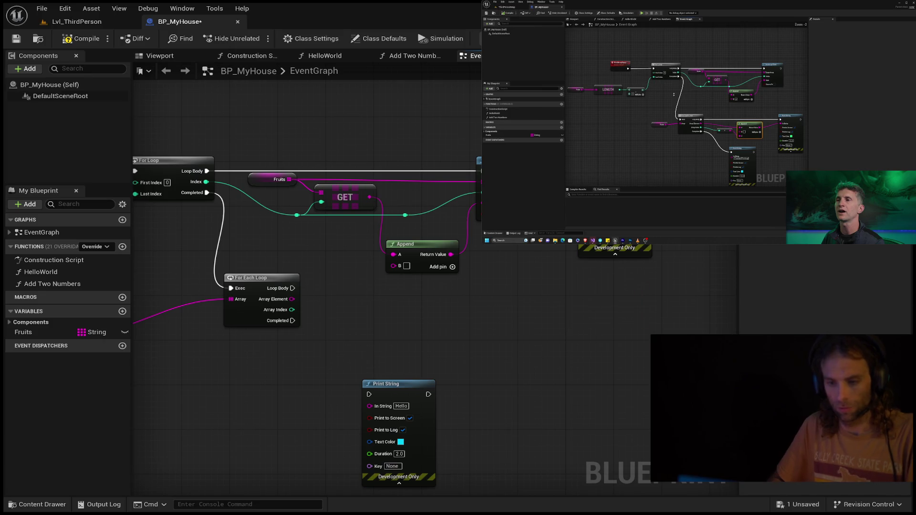
mouse_move(292, 289)
left_mouse_down()
mouse_move(629, 301)
mouse_move(536, 291)
mouse_move(544, 266)
mouse_move(533, 259)
left_mouse_up()
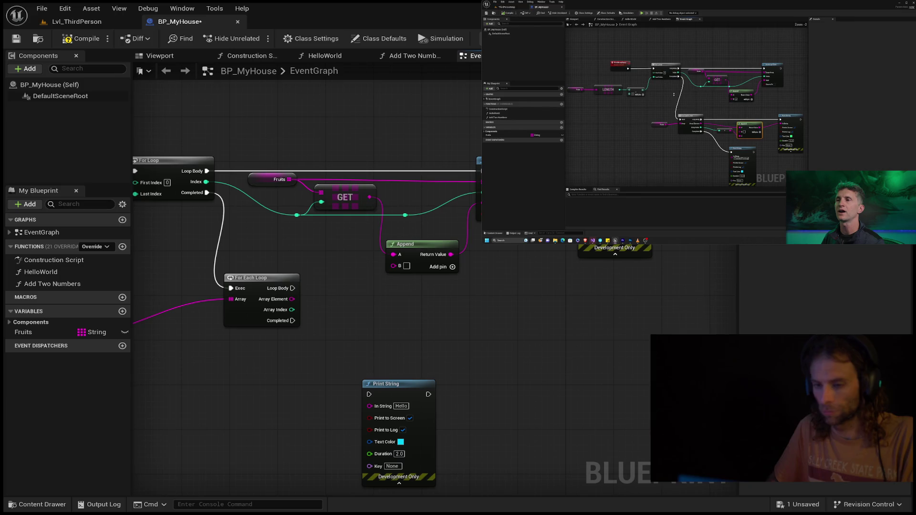
left_click_drag(396, 381, 478, 343)
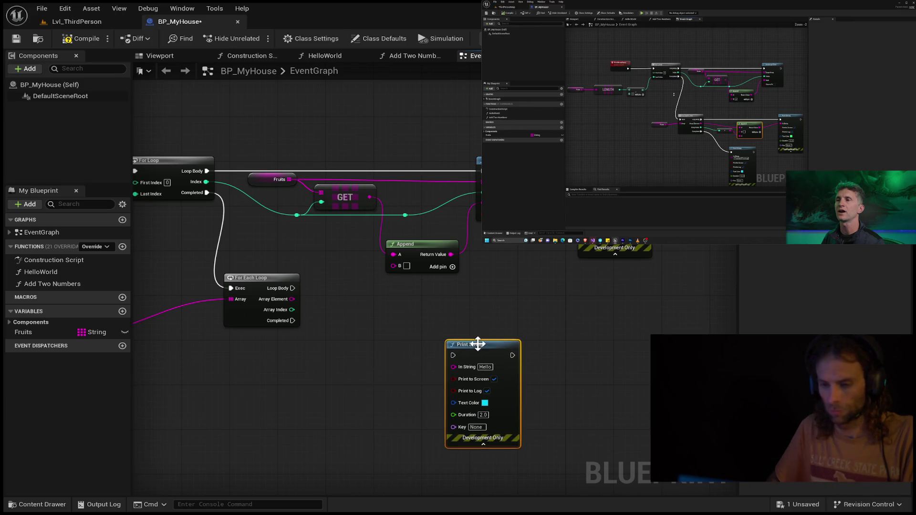
left_click(700, 122)
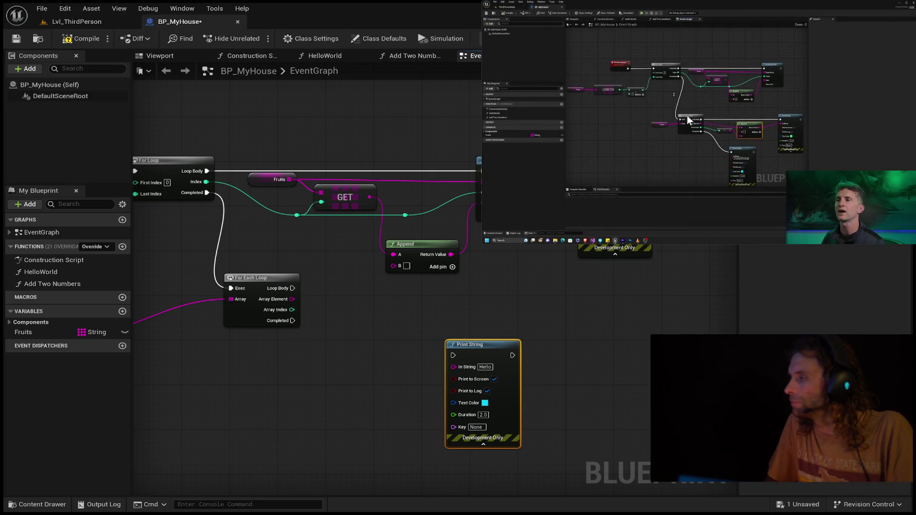
left_click(678, 123)
left_click(699, 122)
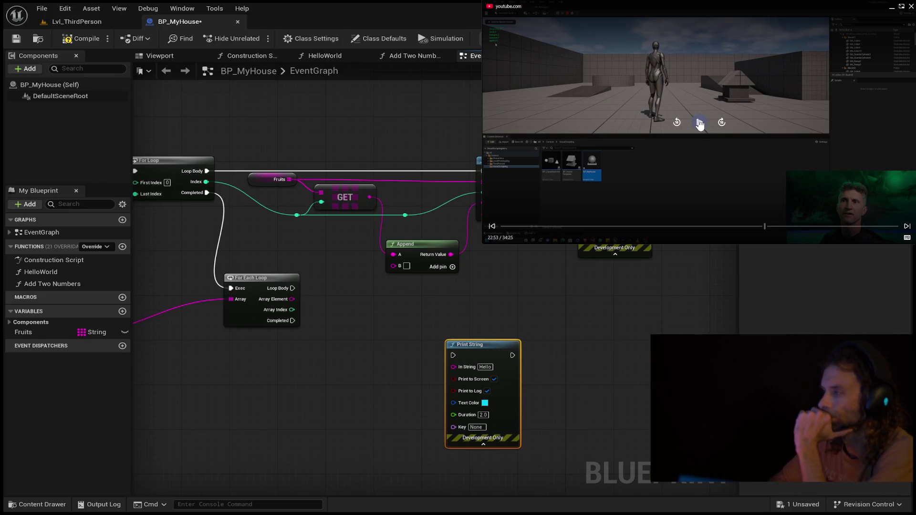
left_click(677, 122)
left_click(677, 123)
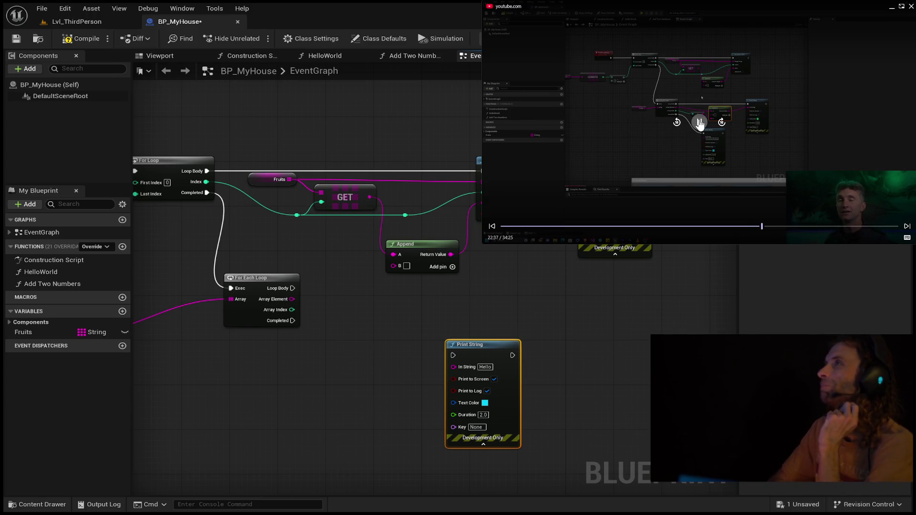
mouse_move(699, 119)
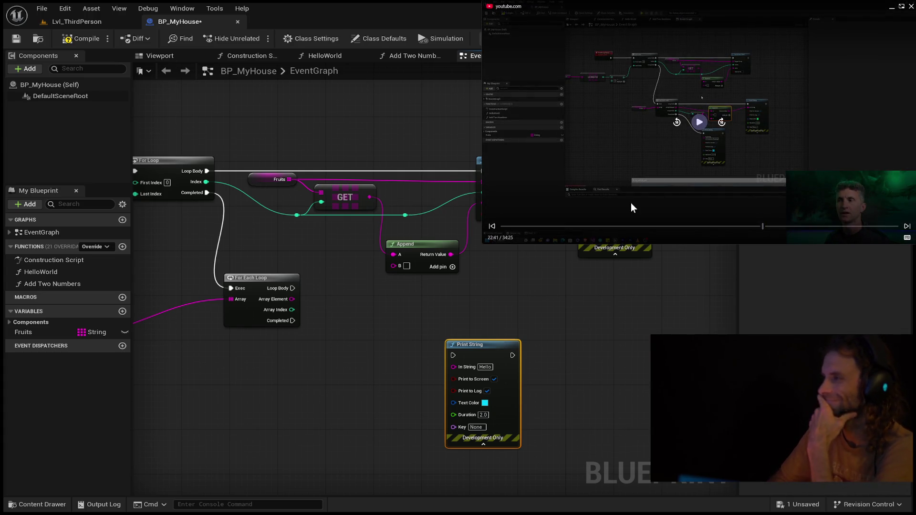
left_click(698, 122)
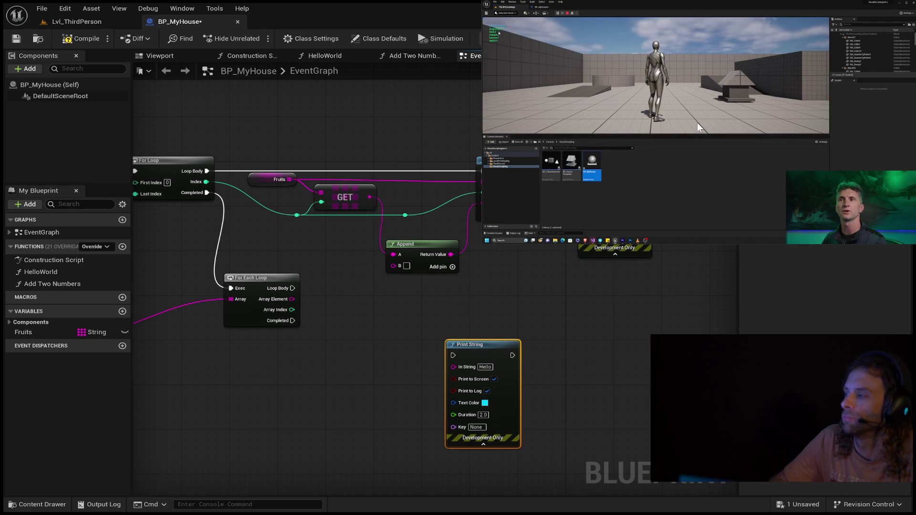
left_click(697, 122)
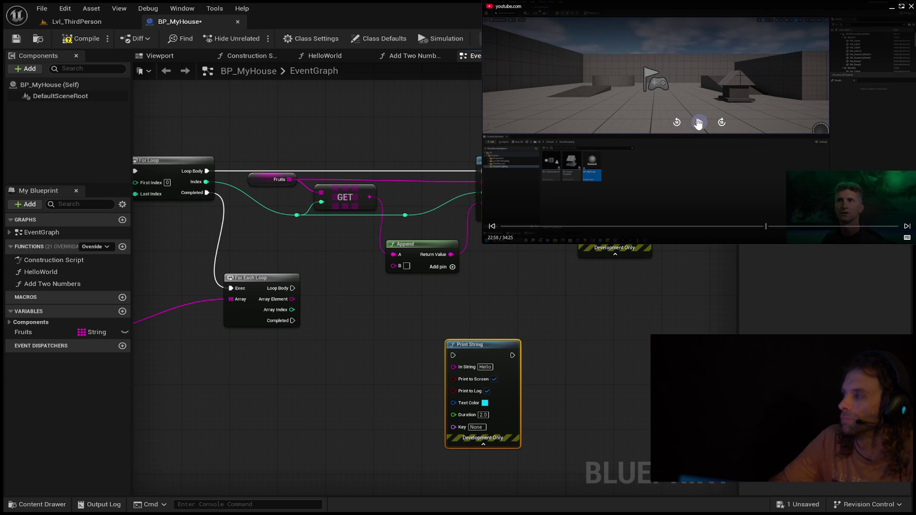
left_click_drag(346, 327, 440, 353)
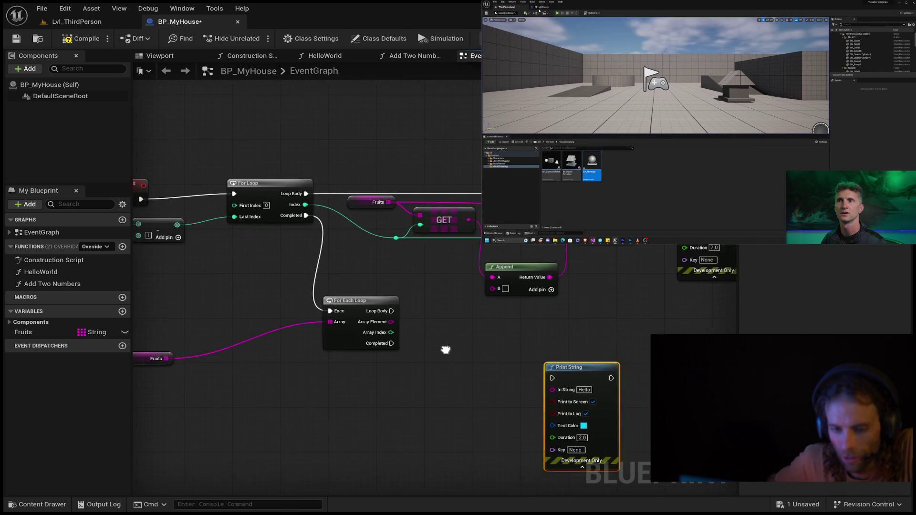
- Move the upper Print String node right and pan back to the PrintArrayItems event and For Loop
mouse_move(519, 355)
left_mouse_down()
mouse_move(636, 384)
mouse_move(458, 380)
mouse_move(337, 407)
left_mouse_up()
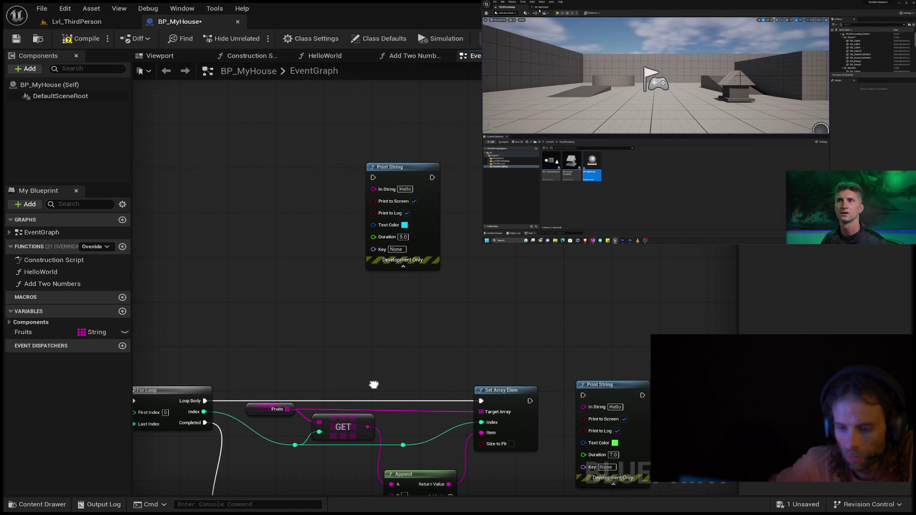
mouse_move(405, 175)
left_mouse_down()
mouse_move(668, 226)
mouse_move(617, 260)
left_mouse_up()
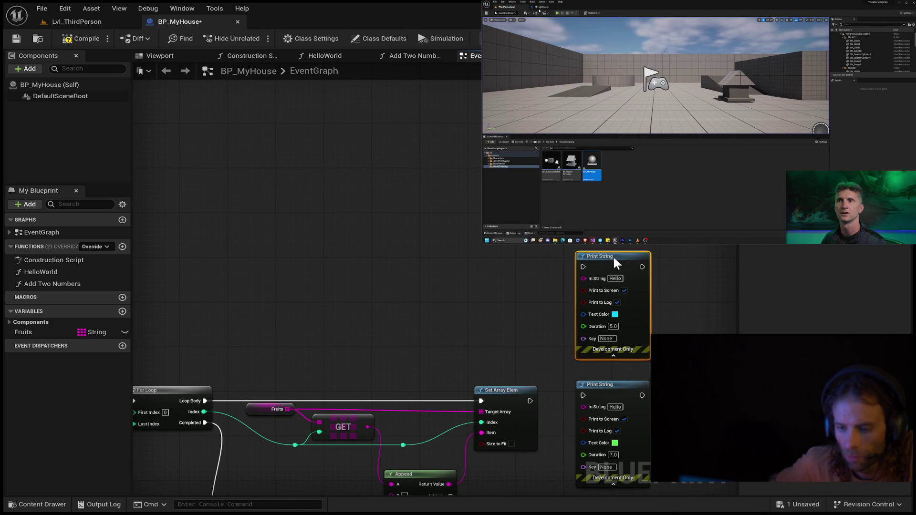
mouse_move(566, 327)
left_mouse_down()
mouse_move(420, 210)
mouse_move(362, 105)
mouse_move(356, 152)
left_mouse_up()
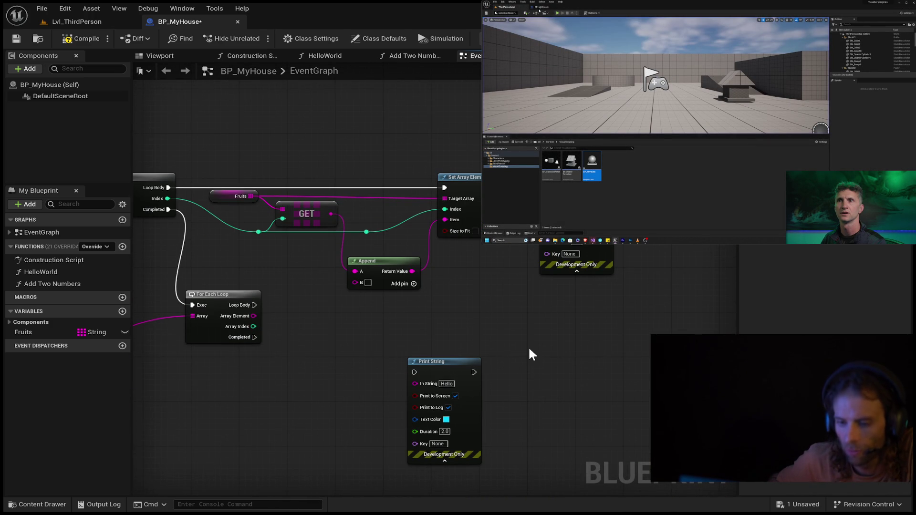
left_click(576, 260)
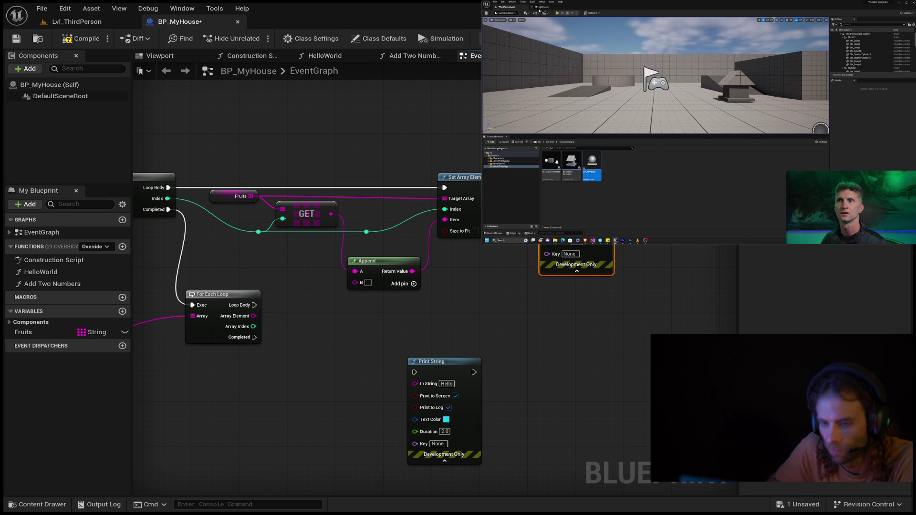
left_click_drag(577, 260, 572, 359)
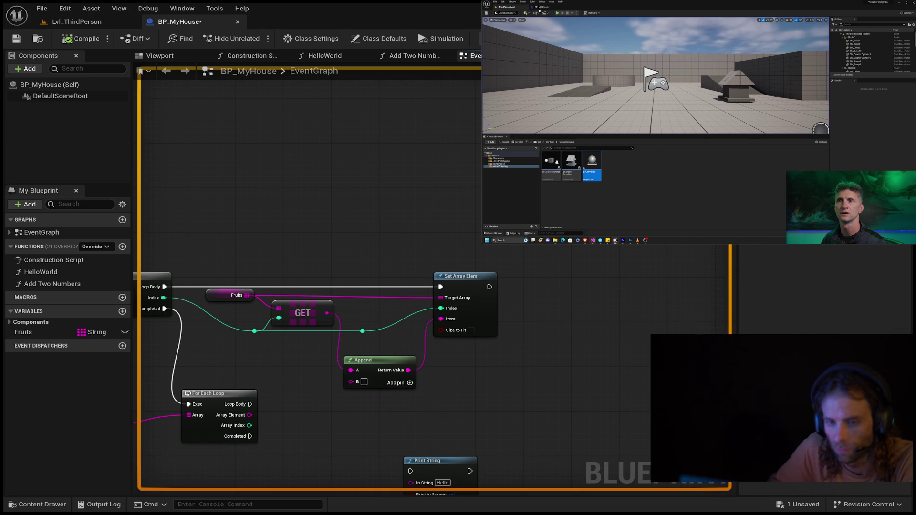
mouse_move(378, 439)
left_mouse_down()
mouse_move(474, 327)
mouse_move(517, 353)
left_mouse_up()
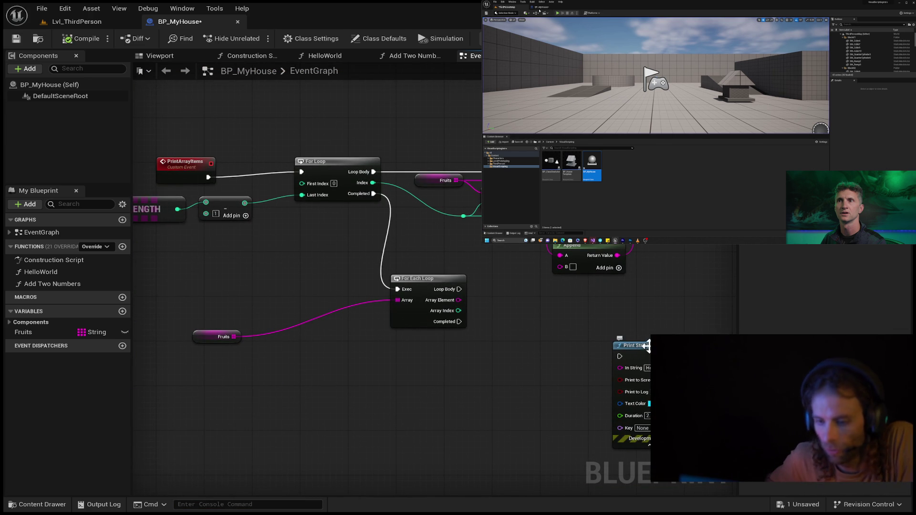
mouse_move(699, 143)
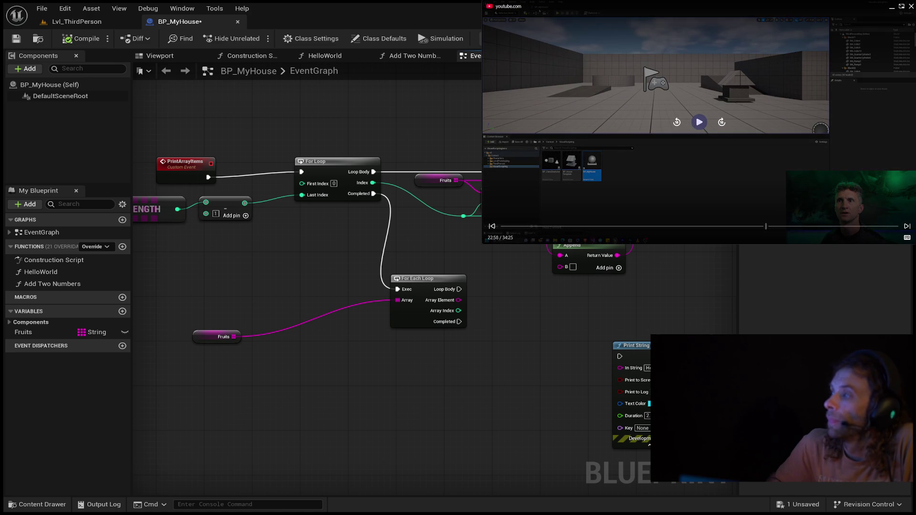
left_click(677, 123)
left_click(676, 122)
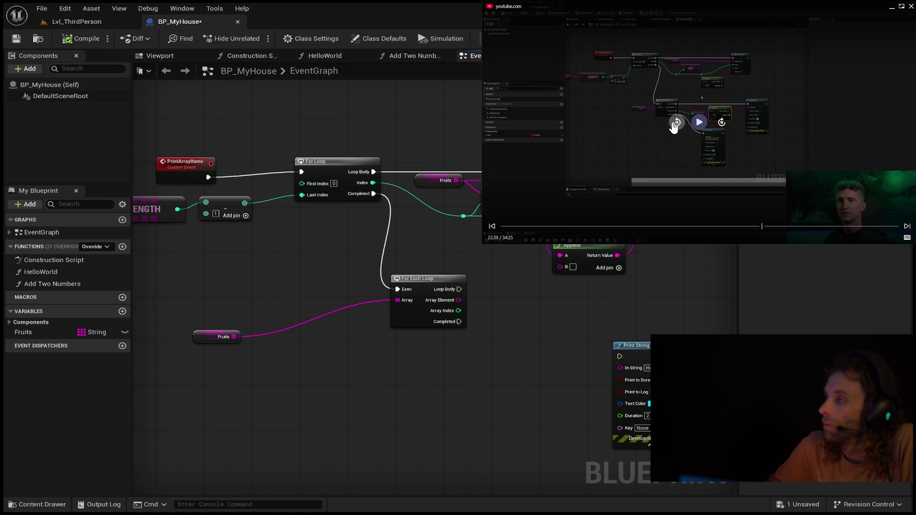
left_click(677, 122)
left_click(677, 122)
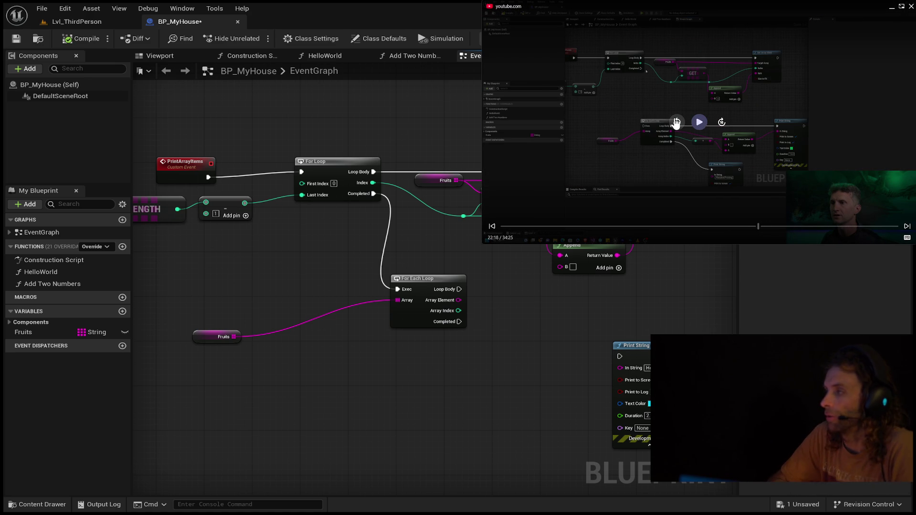
left_click(677, 122)
left_click(678, 123)
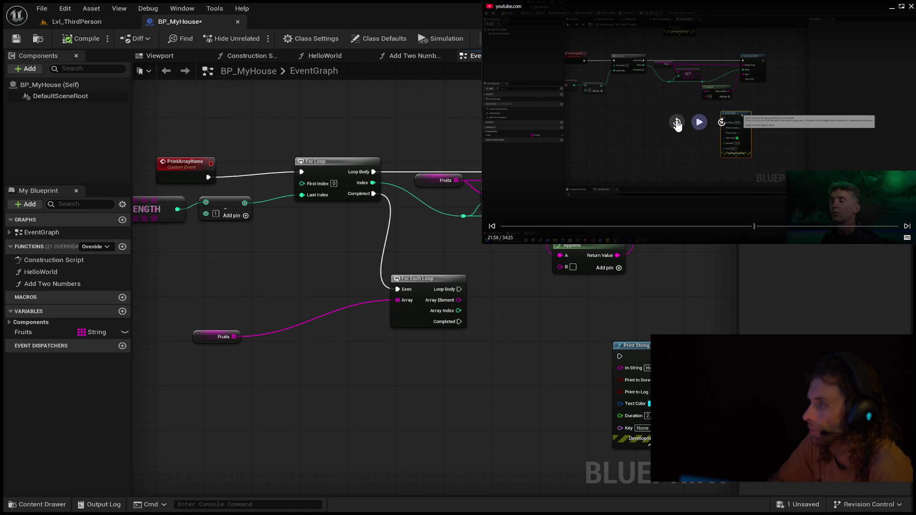
left_click(678, 122)
left_click(678, 123)
left_click(677, 122)
left_click(677, 122)
left_click(677, 122)
left_click(676, 122)
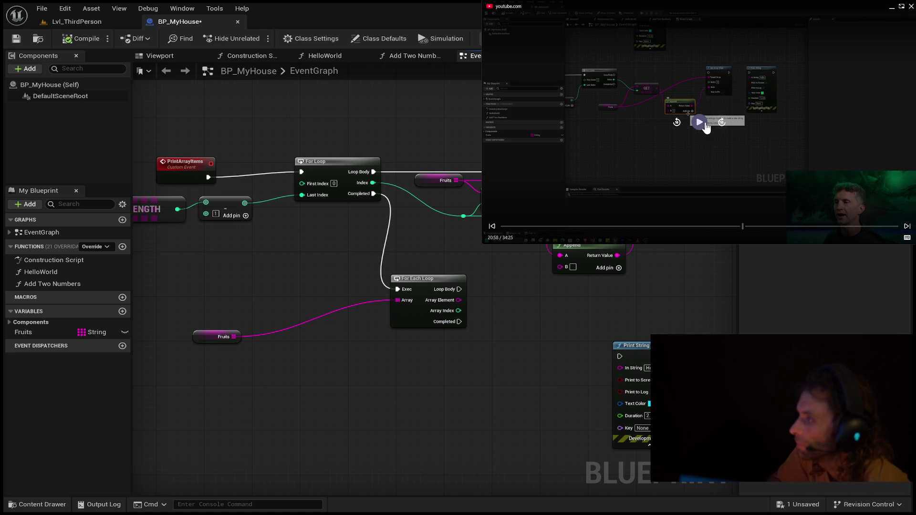
left_click(699, 124)
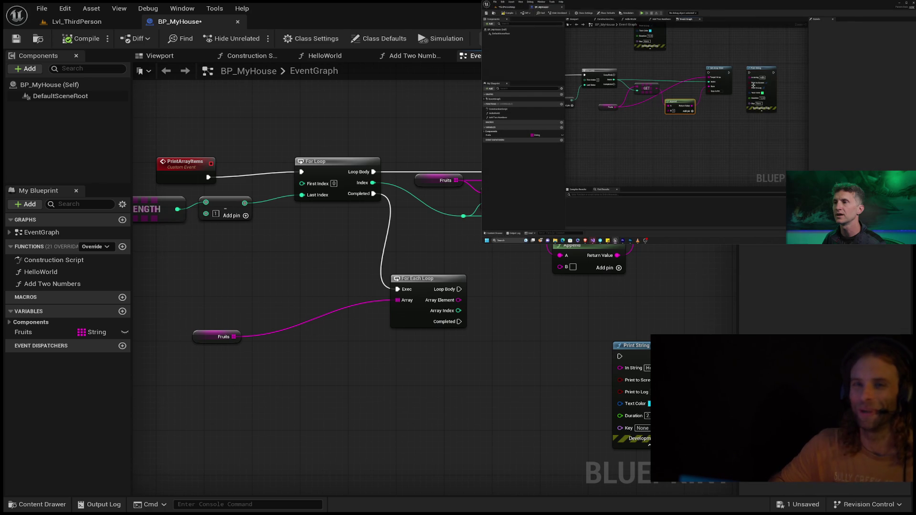
left_click(634, 67)
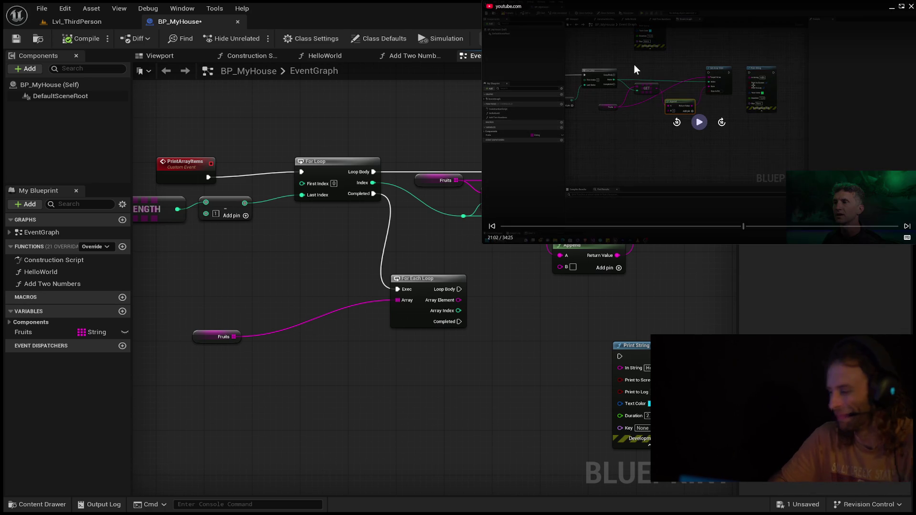
left_click(812, 126)
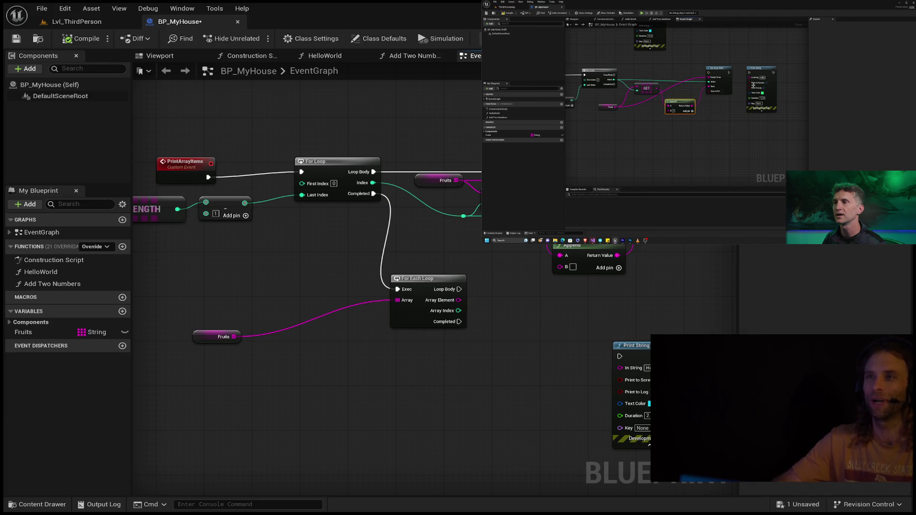
left_click(638, 47)
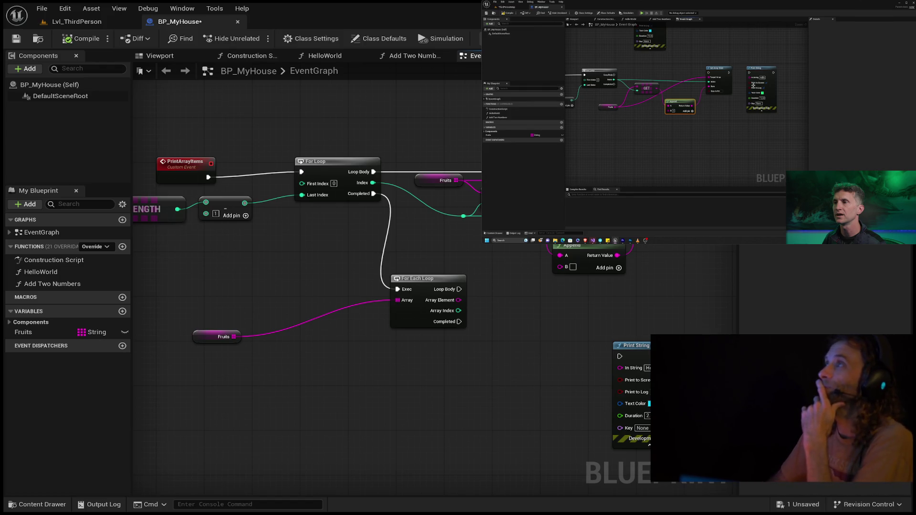
left_click(706, 126)
left_click(703, 125)
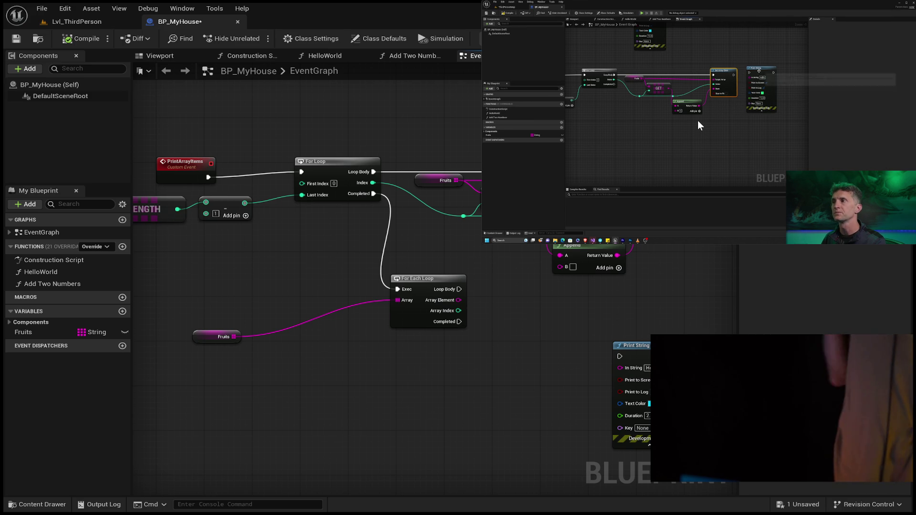
- Enter 5 as the Append node's B input value
mouse_move(699, 122)
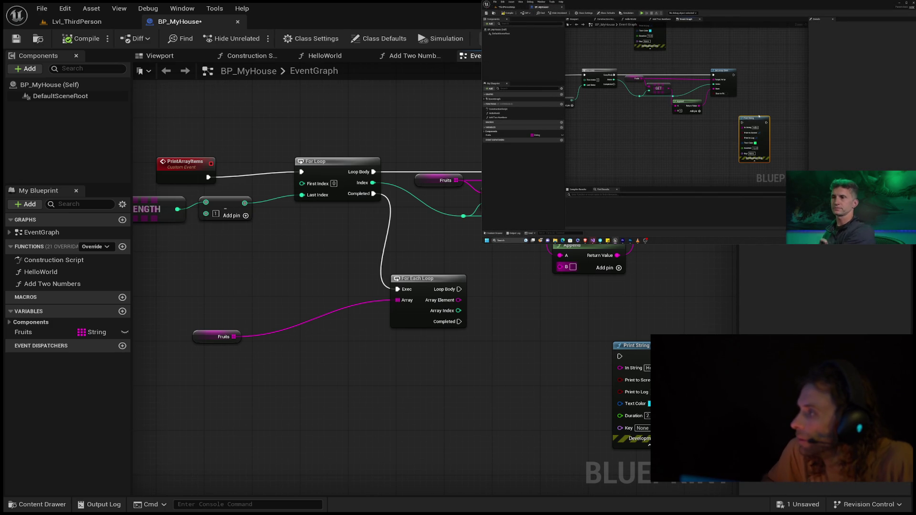
mouse_move(509, 35)
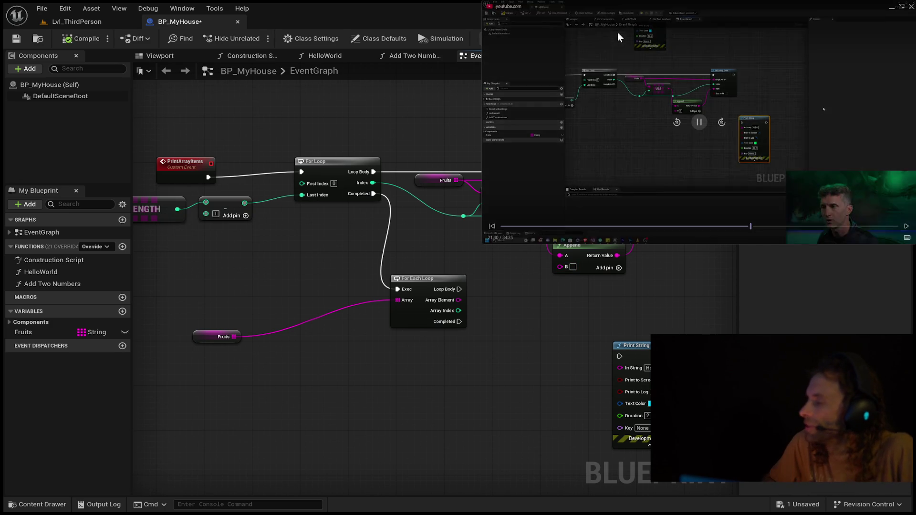
left_click(676, 124)
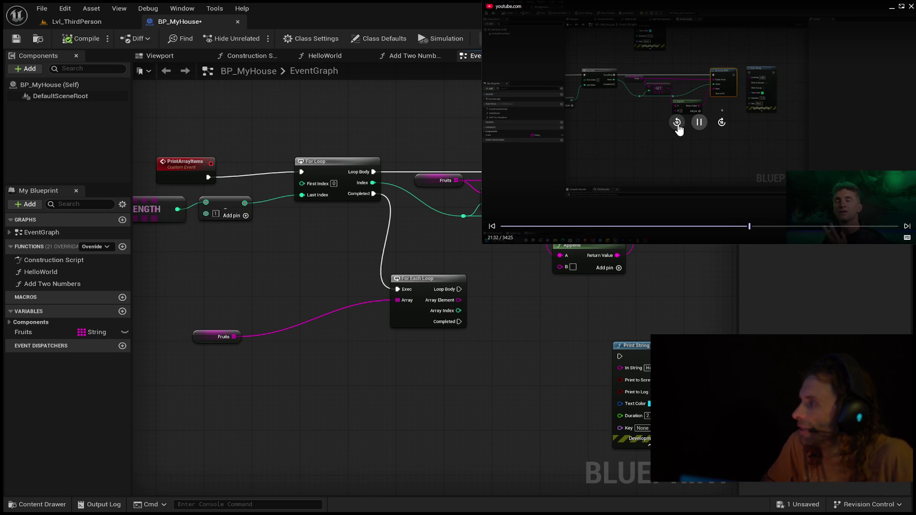
left_click(678, 126)
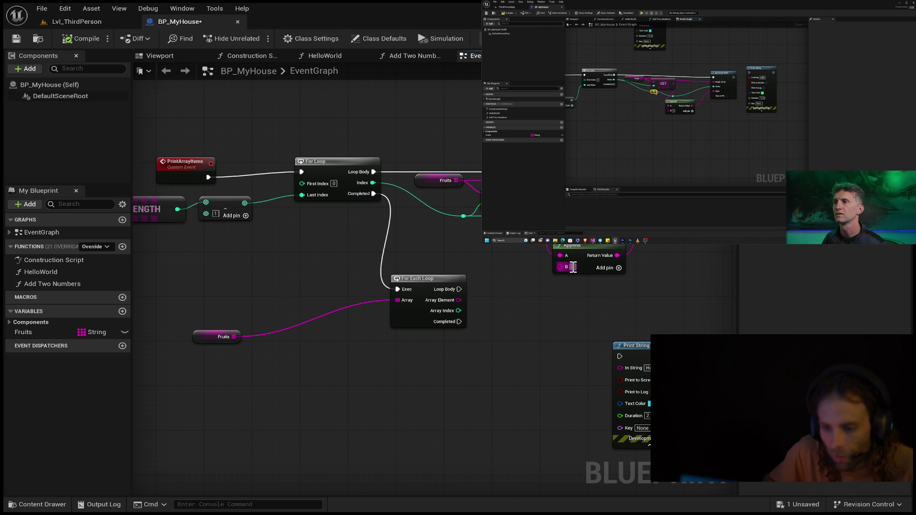
type("5")
left_click(559, 312)
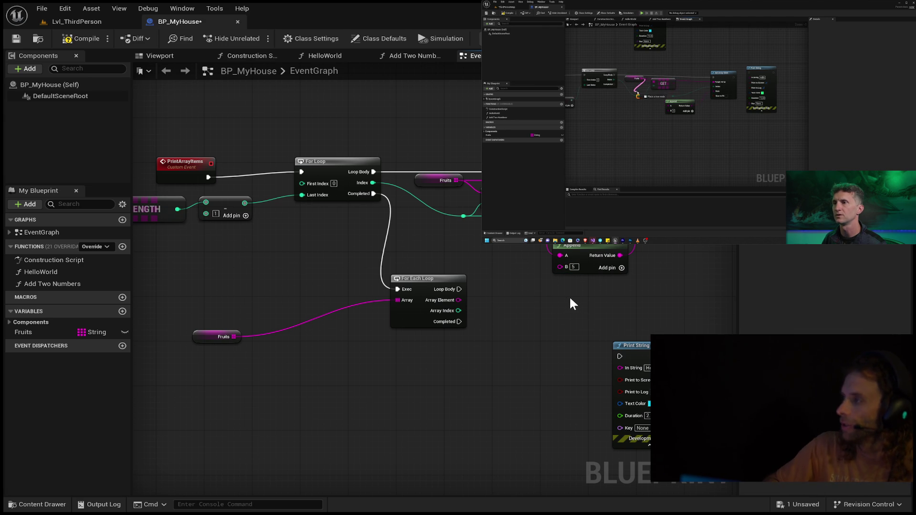
- Compile BP_MyHouse, play the Lvl_ThirdPerson level, and return to the BP_MyHouse graph
left_click(87, 35)
left_click(87, 21)
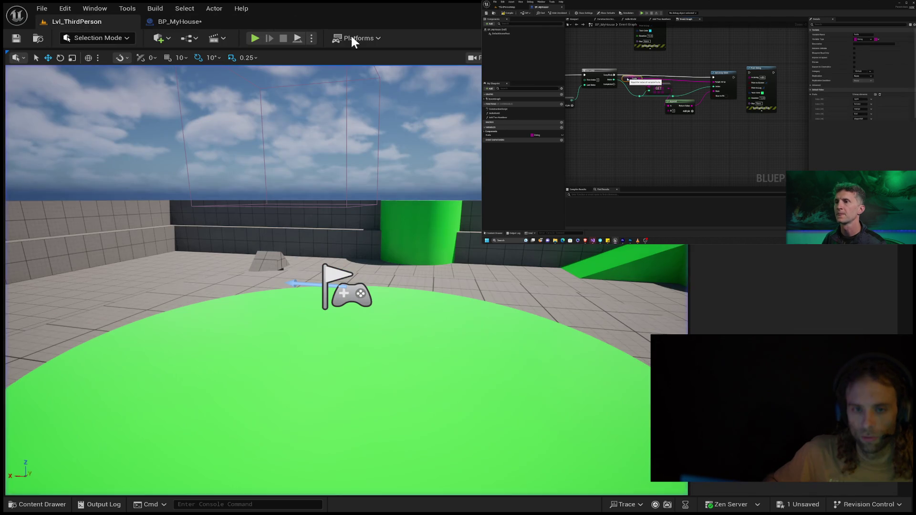
left_click(249, 37)
left_click(180, 22)
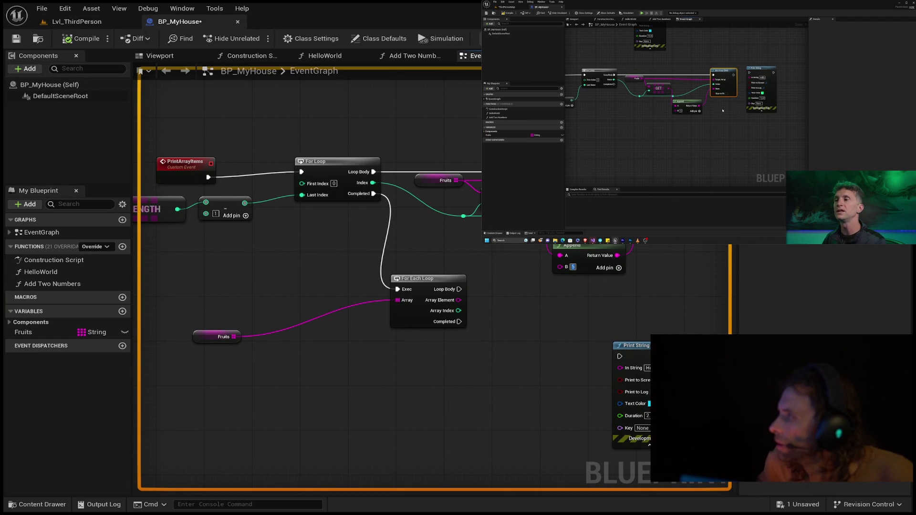
- Rewind the reference tutorial video ten seconds and shrink its window
mouse_move(721, 111)
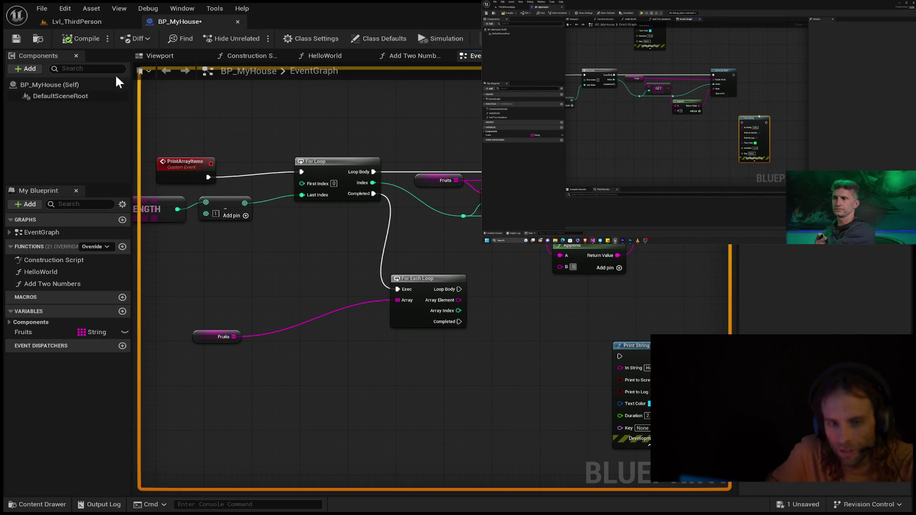
mouse_move(673, 128)
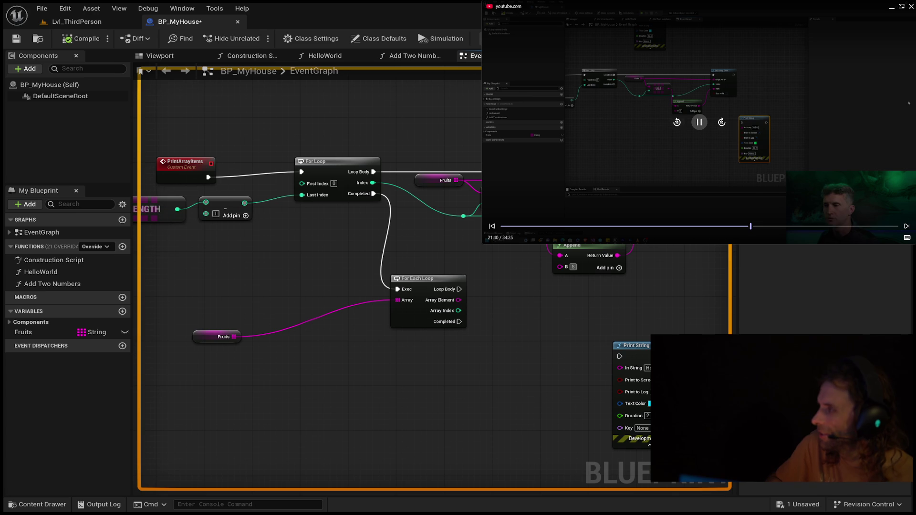
left_click(674, 126)
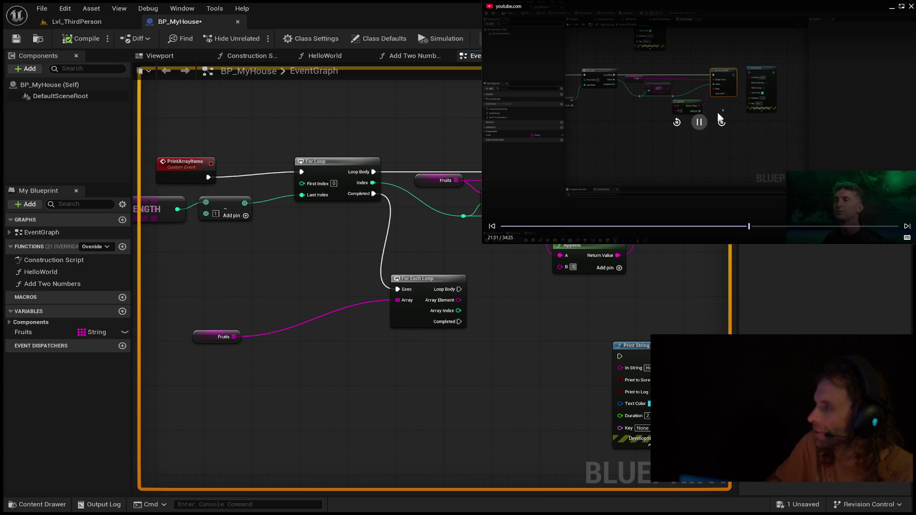
left_click_drag(484, 4, 575, 56)
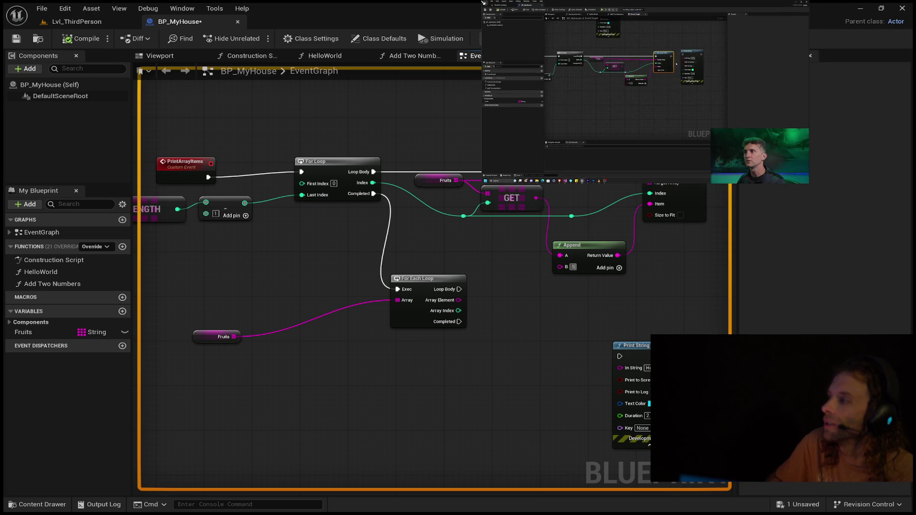
left_click_drag(484, 4, 484, 2)
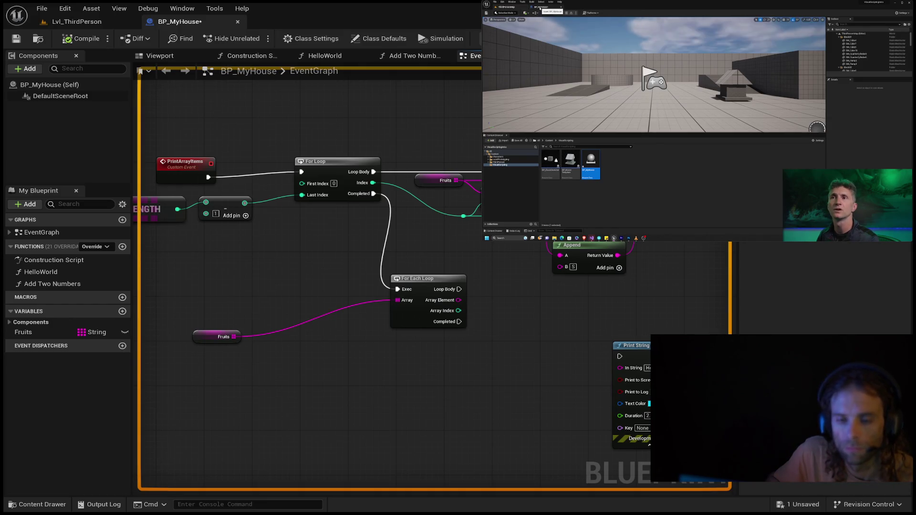
mouse_move(279, 259)
left_mouse_down()
mouse_move(371, 303)
mouse_move(390, 297)
mouse_move(548, 377)
left_mouse_up()
scroll(548, 381, "down", 4)
scroll(548, 381, "up", 2)
scroll(515, 327, "up", 3)
left_click_drag(456, 337, 425, 459)
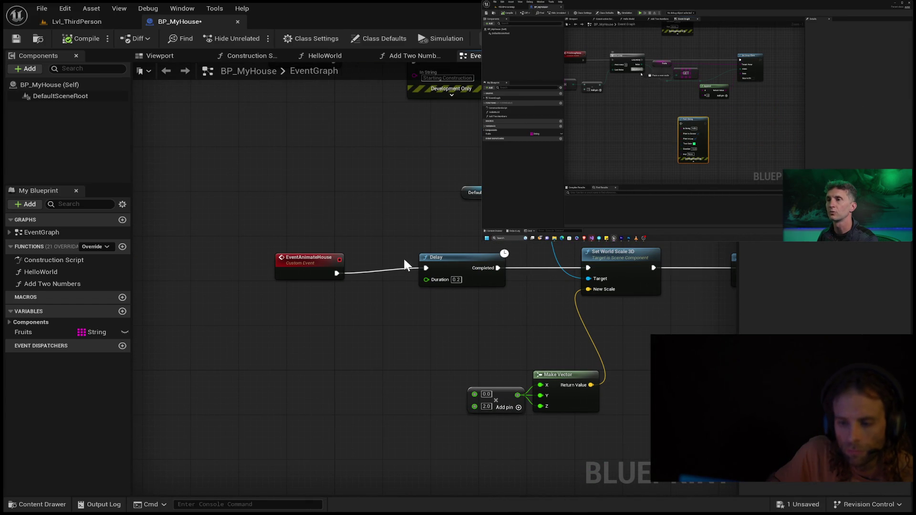
left_click(334, 269)
left_click(376, 257)
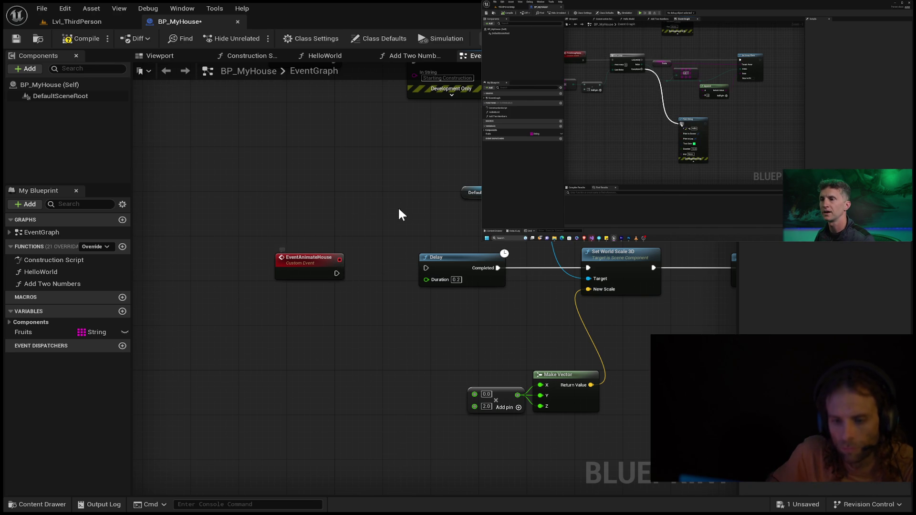
left_click_drag(399, 218, 368, 361)
left_click_drag(303, 227, 302, 227)
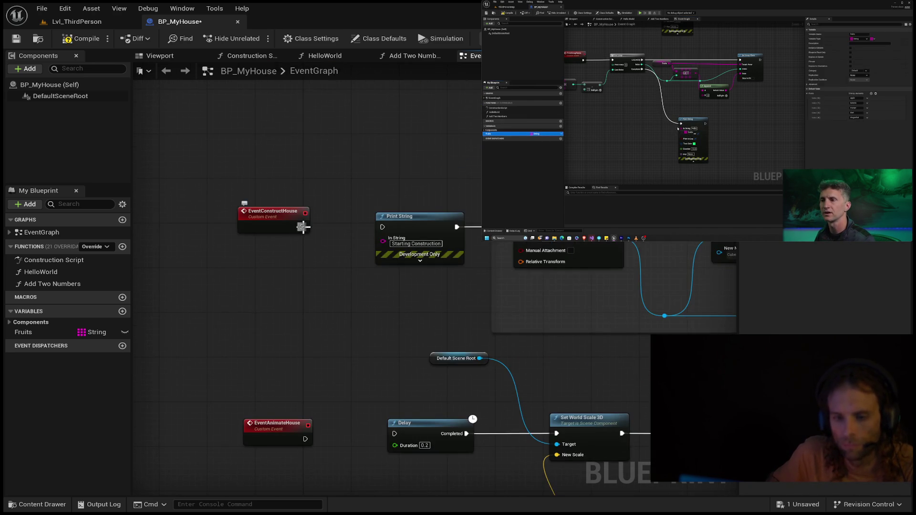
scroll(303, 227, "down", 8)
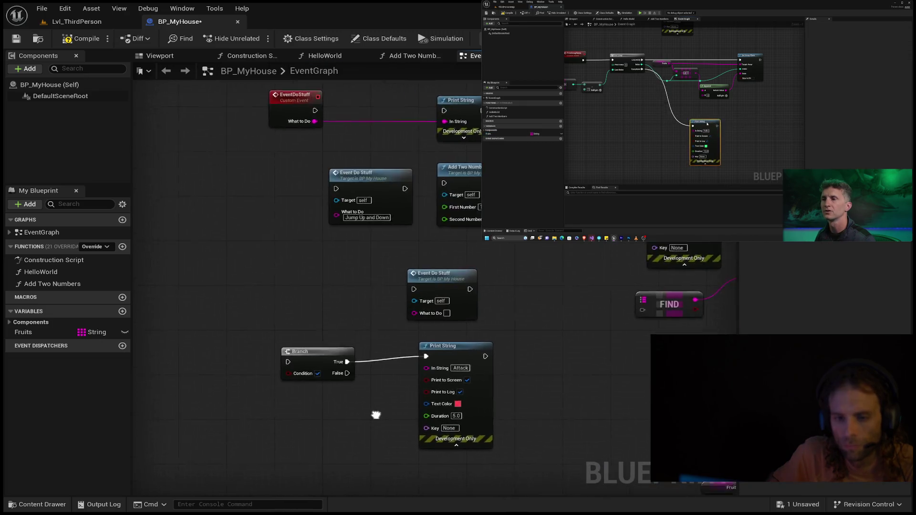
scroll(364, 380, "up", 5)
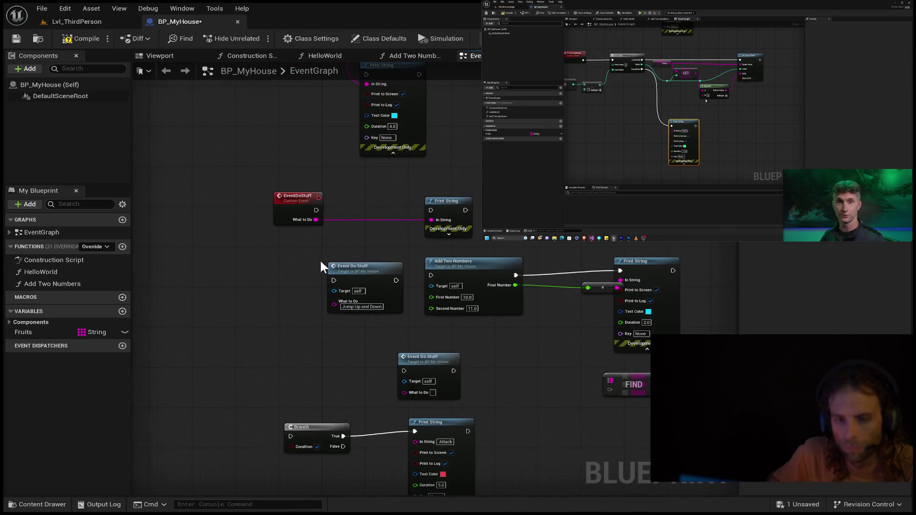
left_click(315, 220, "alt")
scroll(282, 298, "down", 6)
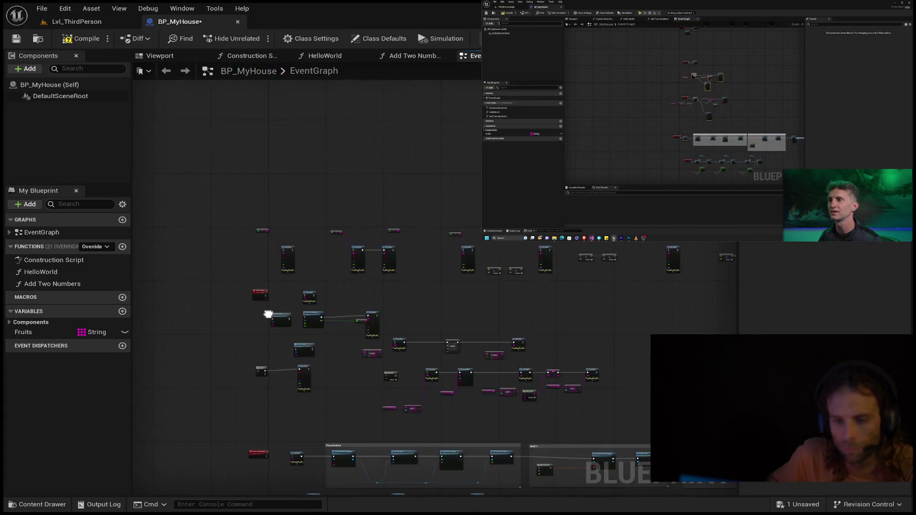
mouse_move(232, 350)
left_mouse_down()
mouse_move(327, 227)
mouse_move(311, 296)
mouse_move(342, 302)
mouse_move(470, 206)
mouse_move(506, 144)
mouse_move(389, 215)
mouse_move(414, 300)
left_mouse_up()
mouse_move(473, 272)
left_mouse_down()
mouse_move(216, 457)
mouse_move(177, 456)
left_mouse_up()
mouse_move(302, 366)
left_mouse_down()
mouse_move(282, 334)
mouse_move(297, 323)
mouse_move(527, 302)
mouse_move(514, 307)
left_mouse_up()
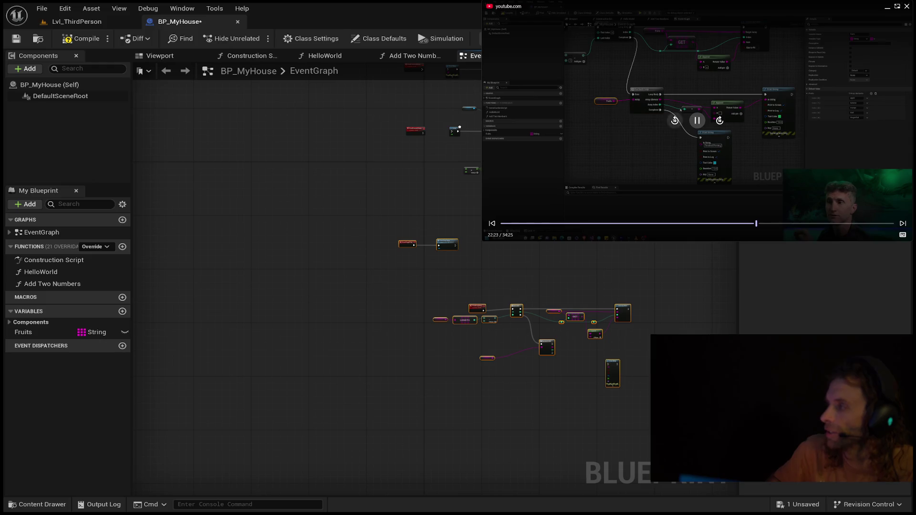
left_click(675, 121)
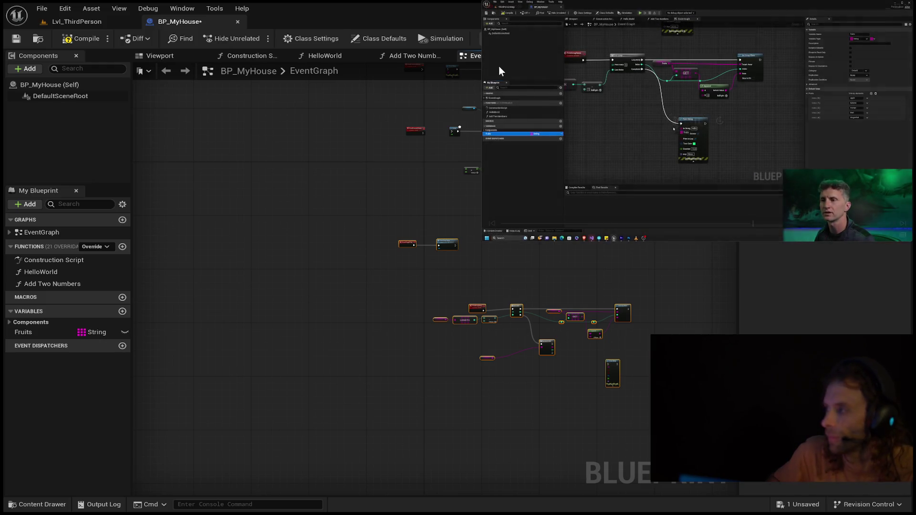
mouse_move(569, 90)
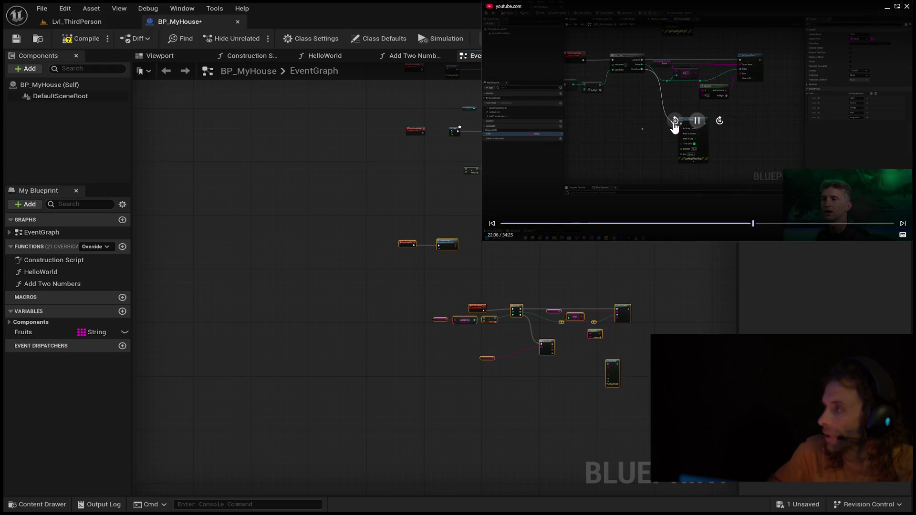
left_click(675, 120)
left_click(675, 120)
left_click(675, 120)
left_click_drag(404, 227, 279, 200)
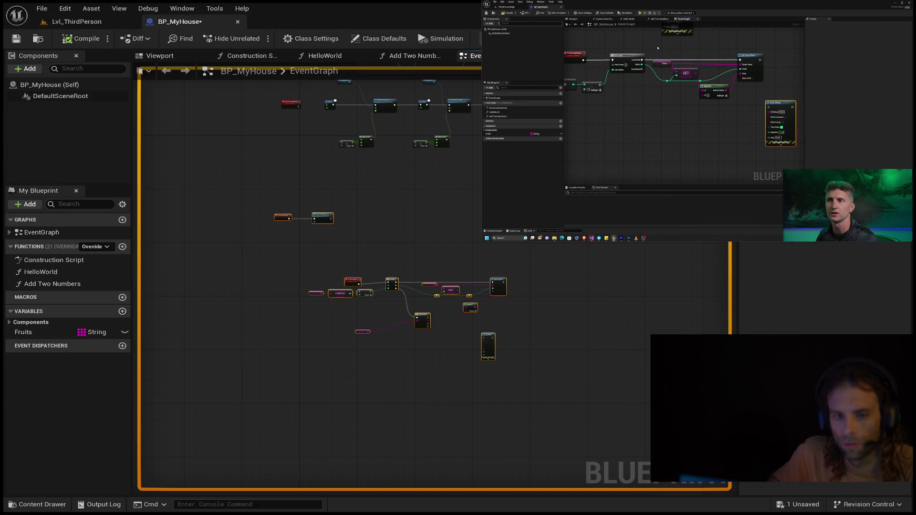
scroll(408, 236, "up", 5)
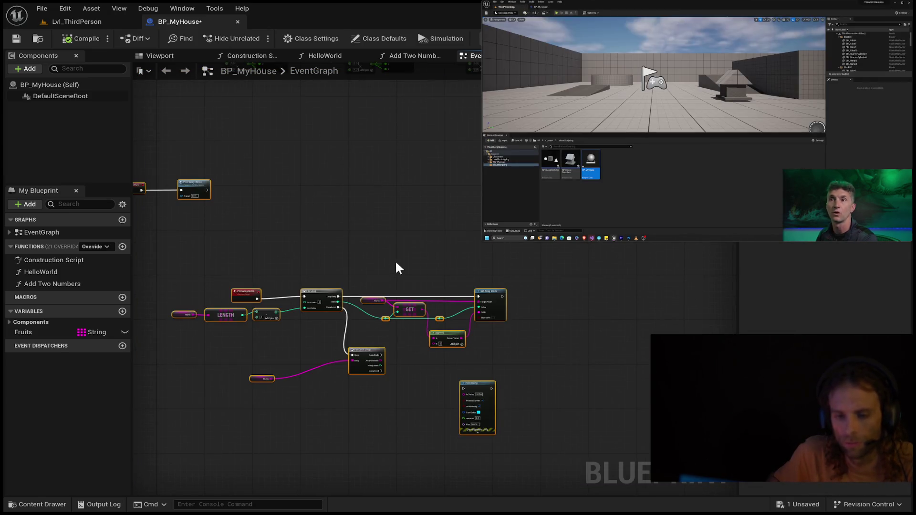
mouse_move(223, 177)
left_mouse_down()
mouse_move(460, 296)
mouse_move(426, 256)
left_mouse_up()
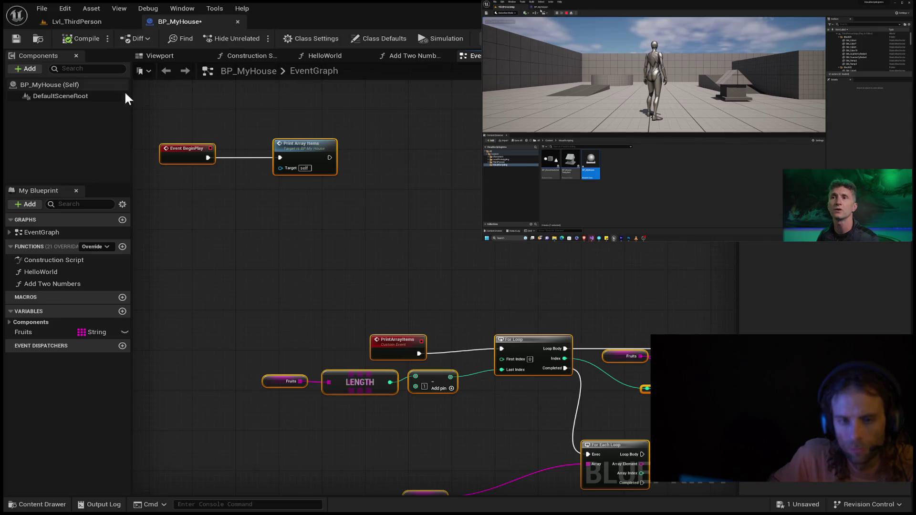
left_click_drag(299, 265, 258, 211)
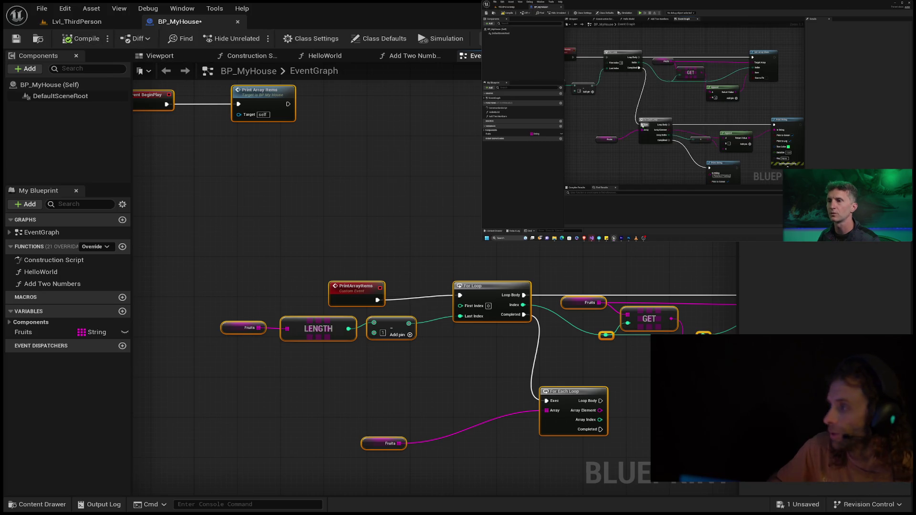
mouse_move(697, 143)
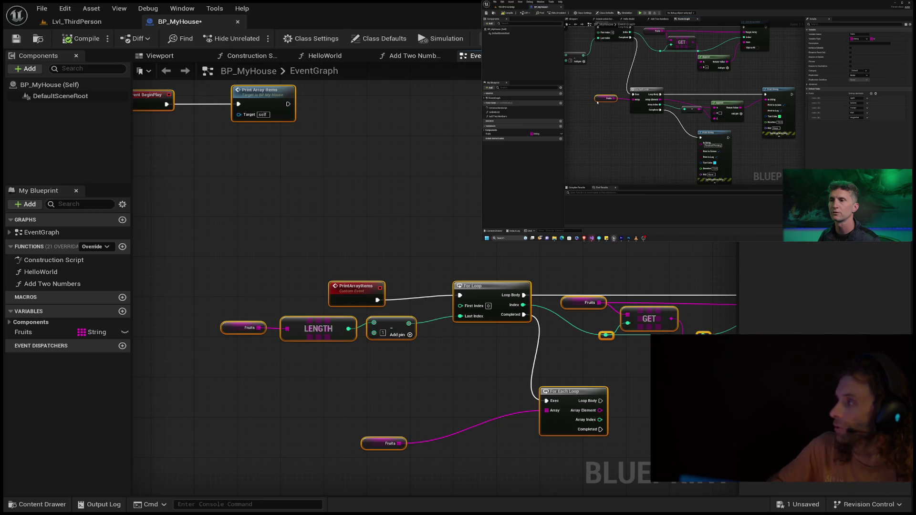
mouse_move(702, 388)
left_mouse_down()
mouse_move(596, 262)
mouse_move(502, 264)
left_mouse_up()
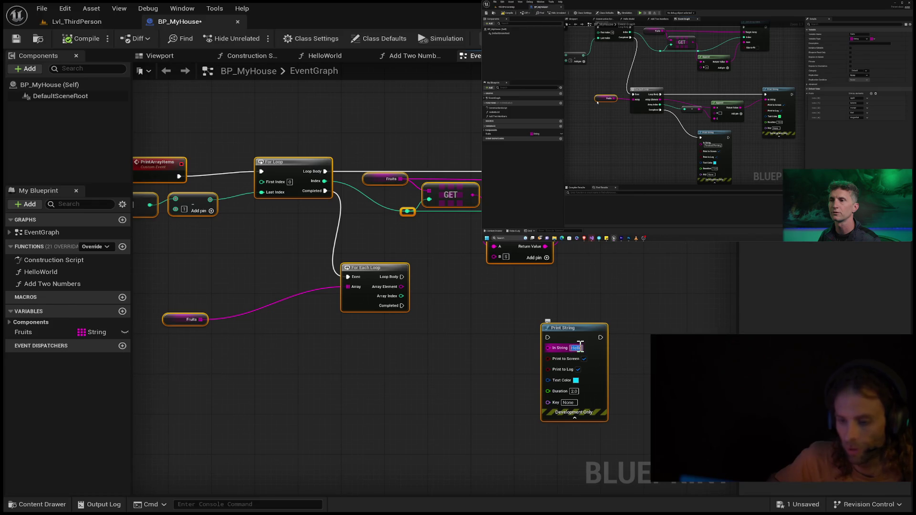
- Set the Print String text to 'Finished Printing' and fire it from the For Each Loop's Completed pin
type("Fin")
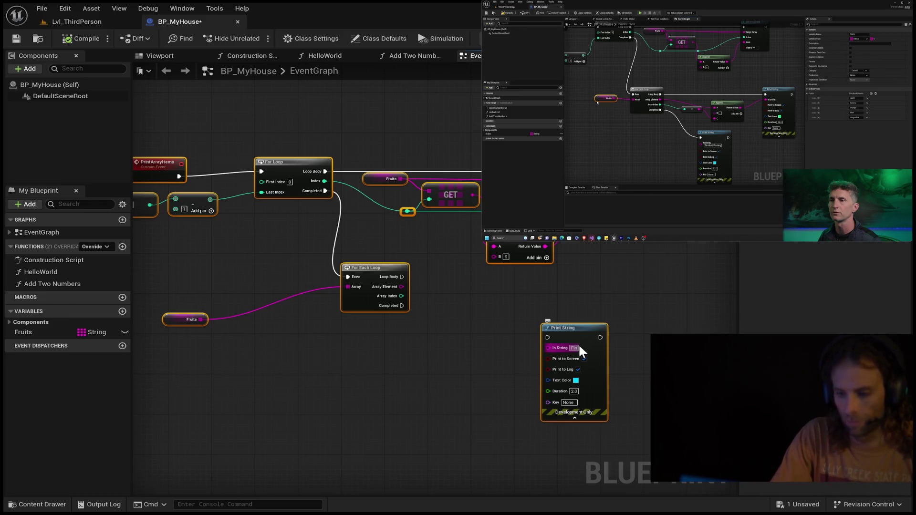
type("ished Printing")
key("Return")
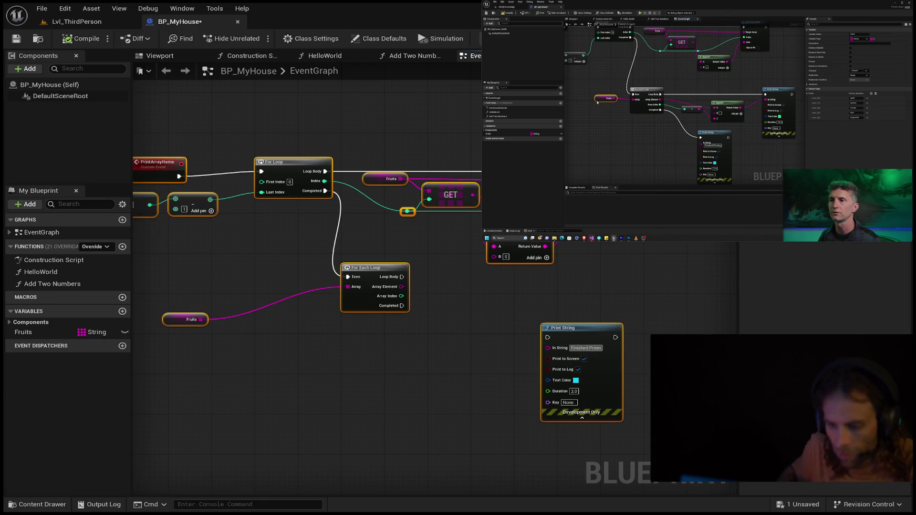
key("BackSpace")
key("BackSpace")
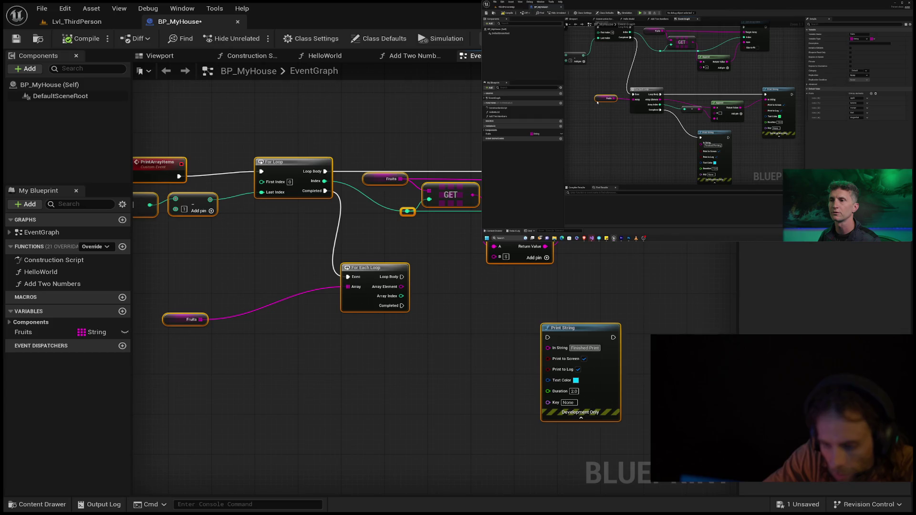
type("ing")
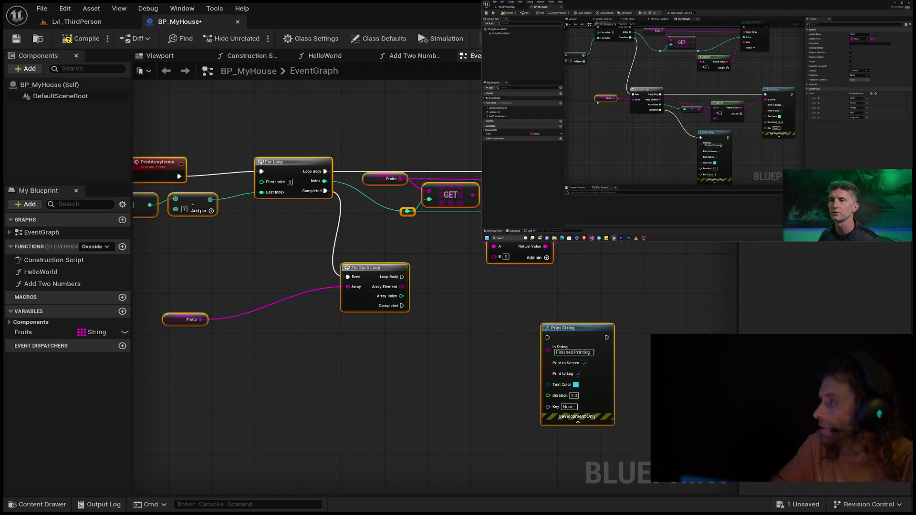
mouse_move(403, 305)
left_mouse_down()
mouse_move(440, 305)
mouse_move(548, 337)
mouse_move(497, 337)
mouse_move(545, 322)
mouse_move(455, 354)
mouse_move(569, 311)
left_mouse_up()
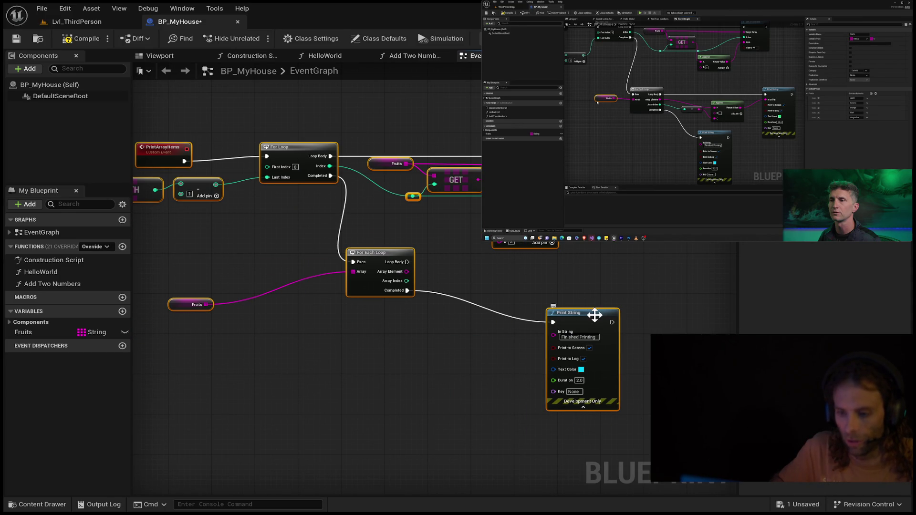
left_click(673, 285)
mouse_move(604, 316)
left_mouse_down()
mouse_move(481, 345)
mouse_move(514, 342)
left_mouse_up()
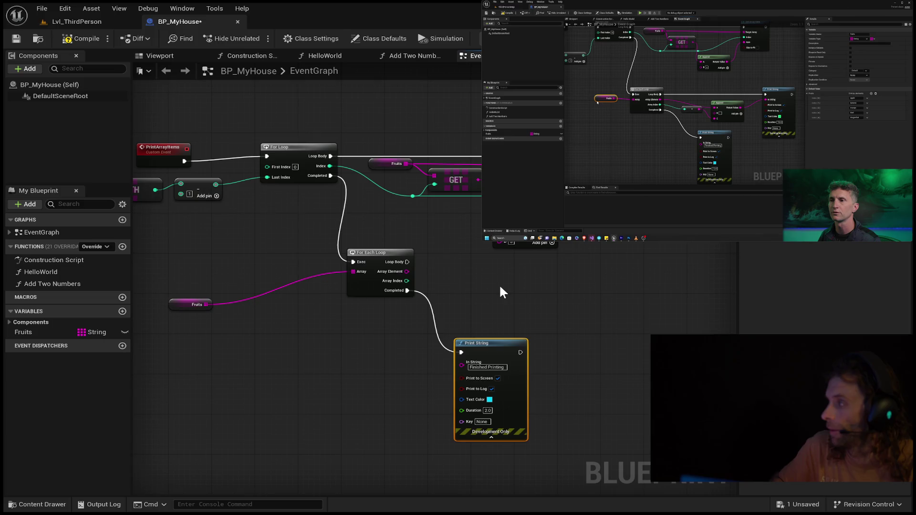
- Attach a new Print String to the For Each Loop's Loop Body, expand its advanced pins, and position it
mouse_move(404, 262)
left_mouse_down()
mouse_move(510, 261)
mouse_move(414, 265)
mouse_move(579, 271)
mouse_move(623, 289)
left_mouse_up()
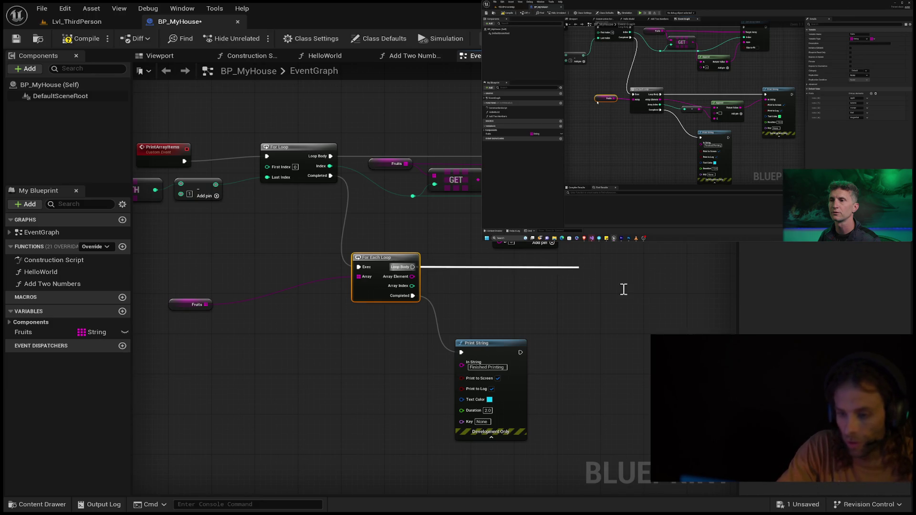
key("Return")
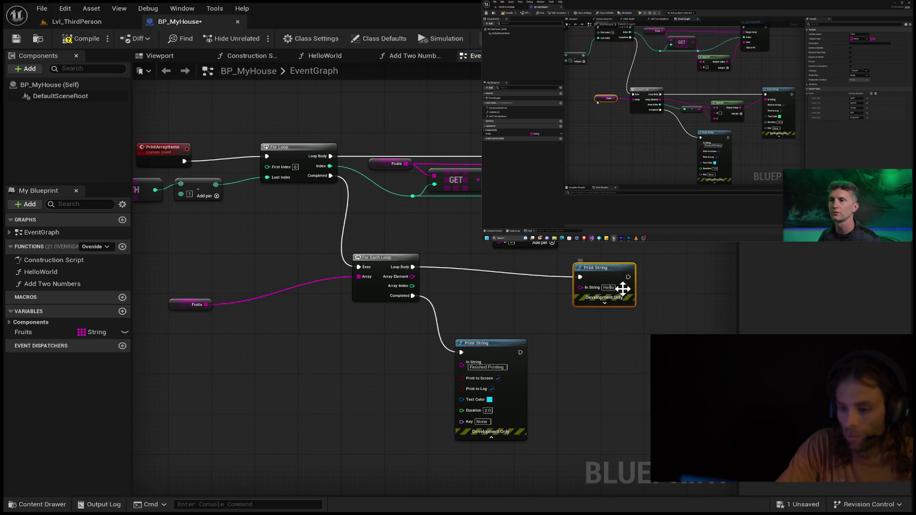
left_click_drag(615, 266, 626, 262)
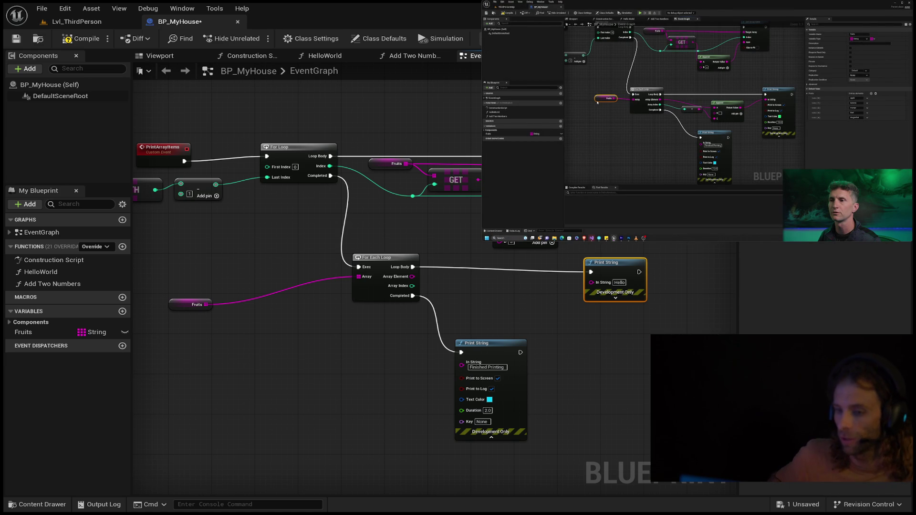
left_click_drag(595, 266, 601, 260)
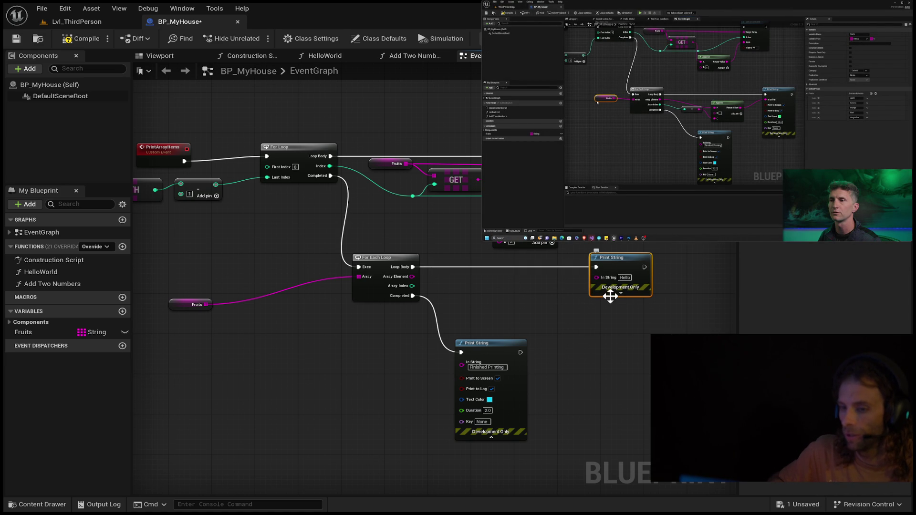
left_click(621, 293)
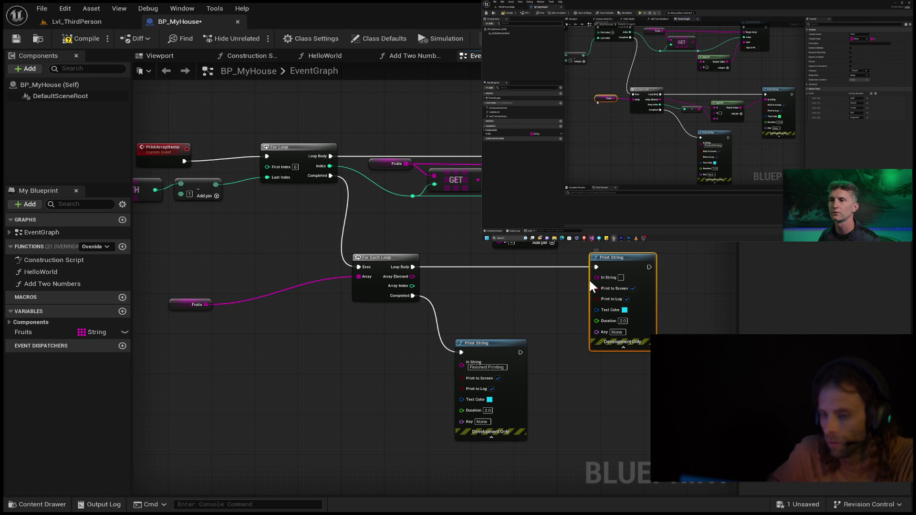
mouse_move(590, 279)
left_mouse_down()
mouse_move(559, 291)
mouse_move(640, 282)
mouse_move(592, 285)
left_mouse_up()
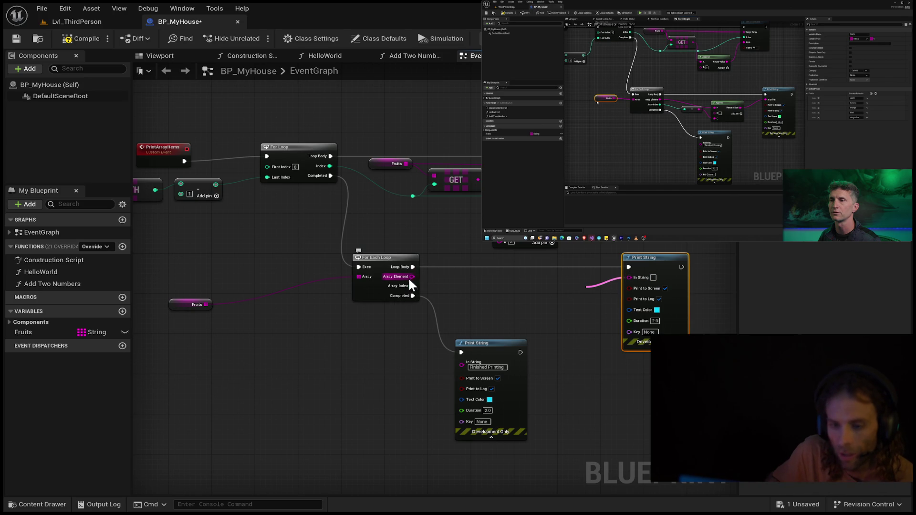
- Build a three-input Append node taking Array Element into A and the converted Array Index into C
left_click_drag(412, 276, 477, 285)
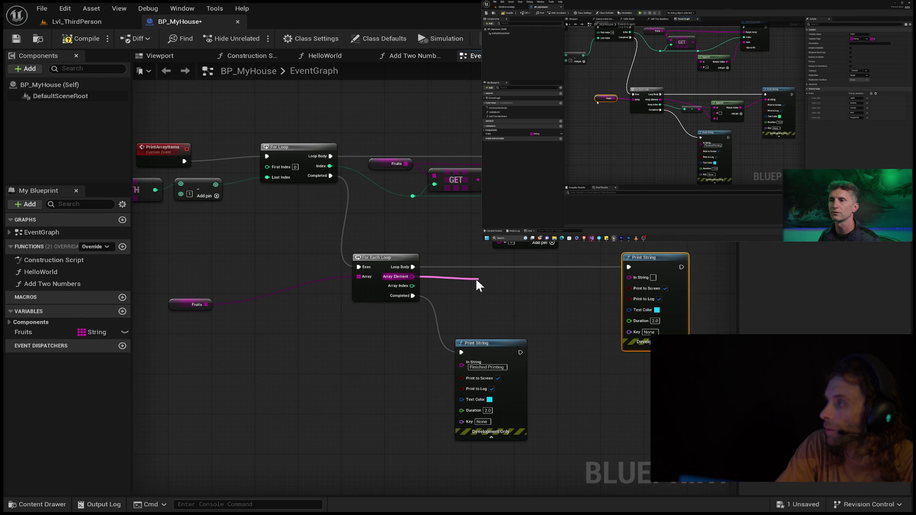
left_click_drag(476, 280, 475, 277)
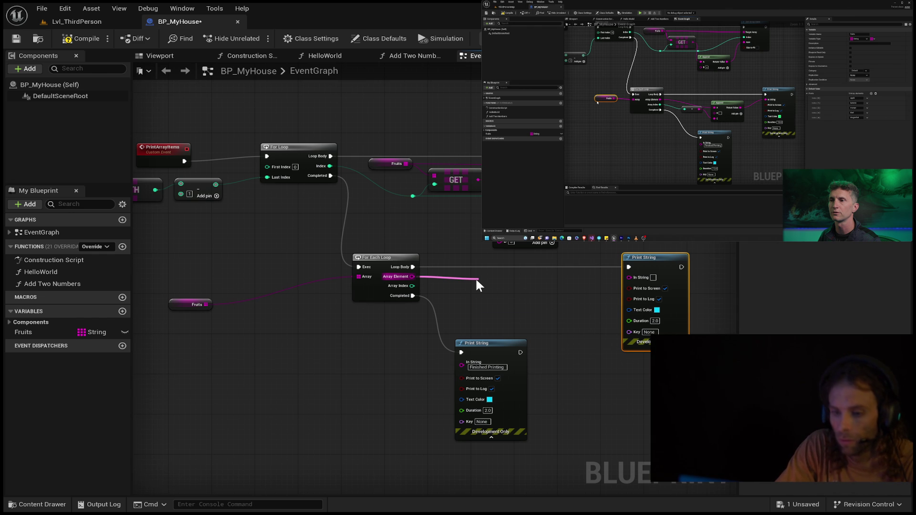
left_click(536, 303)
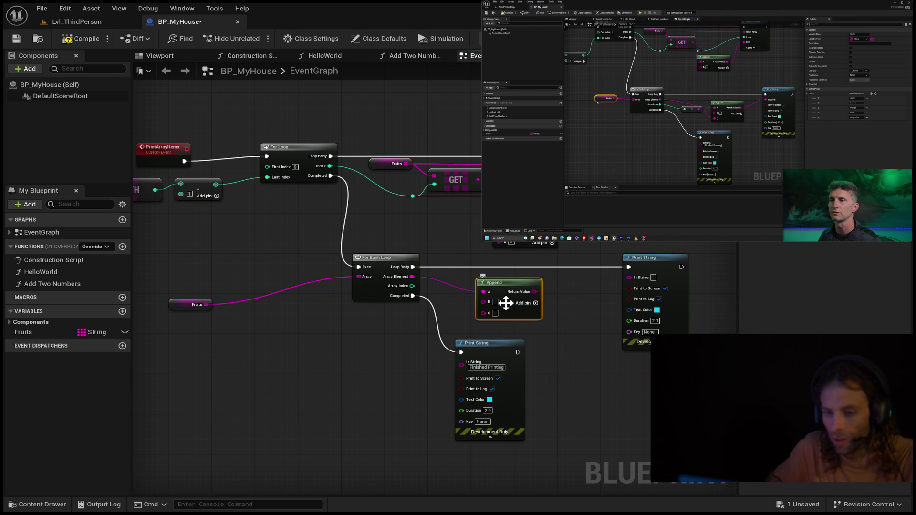
left_click(496, 303)
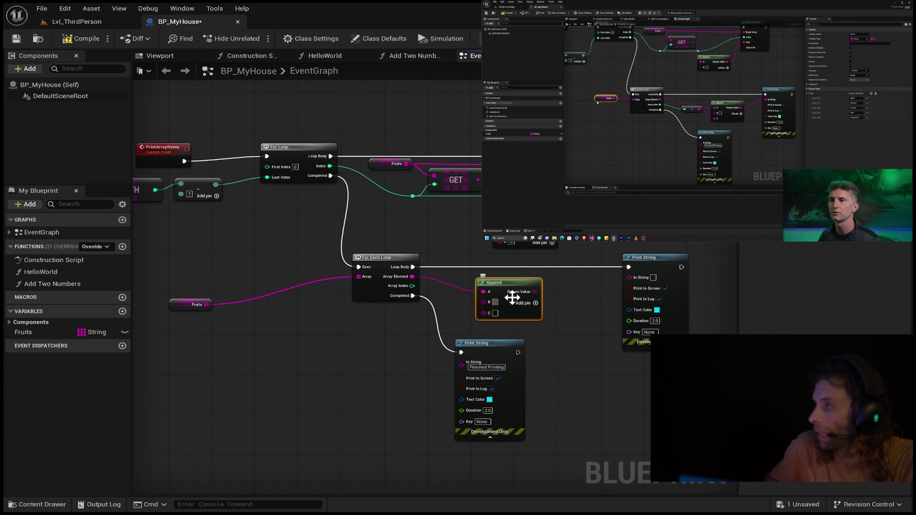
left_click_drag(470, 300, 481, 313)
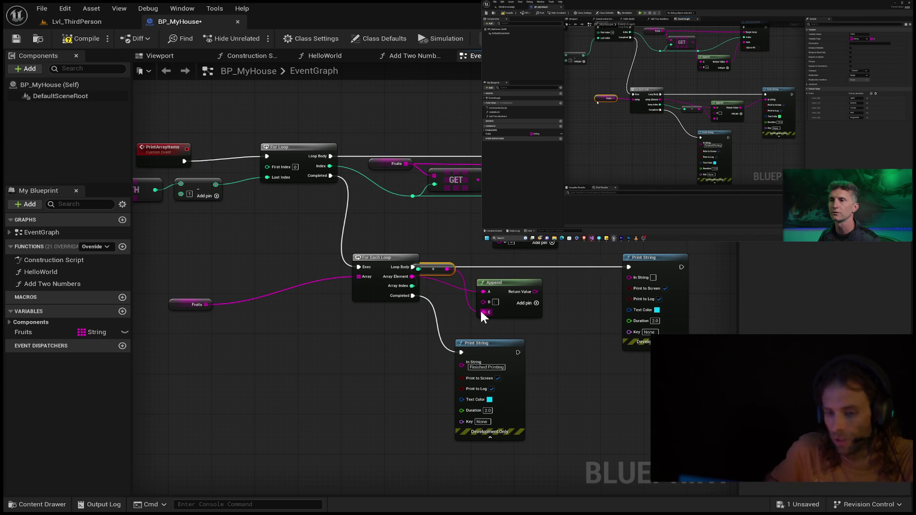
left_click_drag(517, 285, 543, 280)
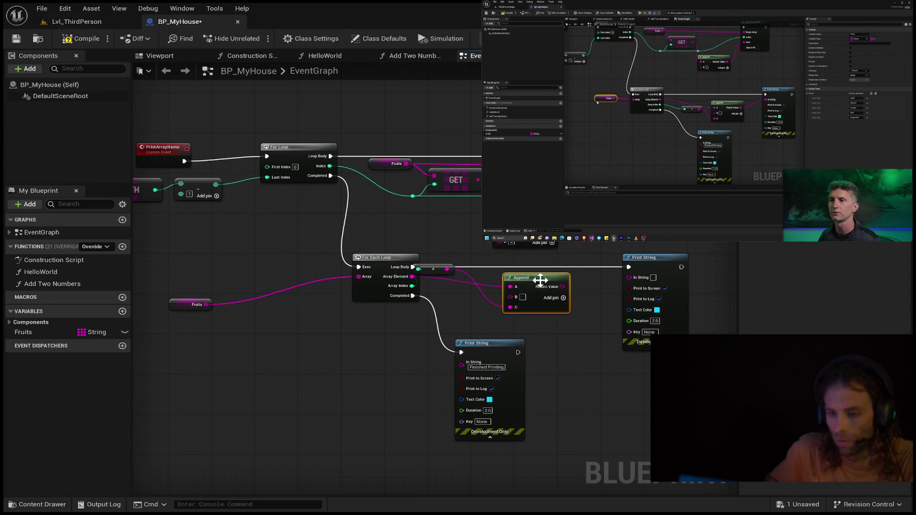
left_click_drag(440, 270, 469, 304)
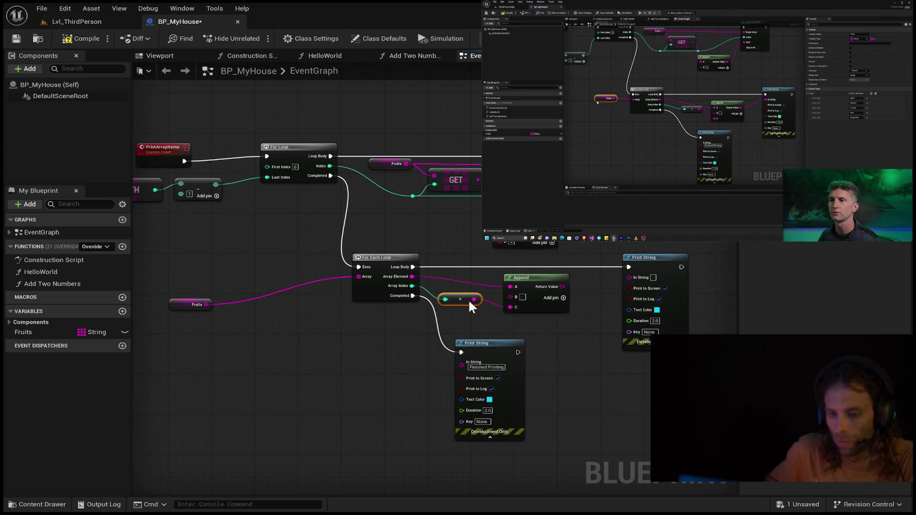
left_click_drag(536, 281, 551, 273)
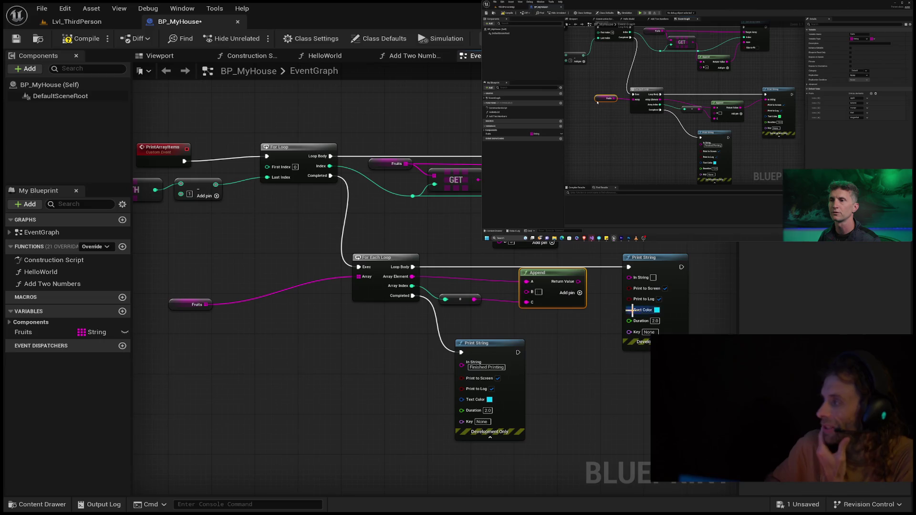
- Set the loop's Print String duration to 12 and move the Fruits getter beside the For Each Loop
left_click(655, 321)
type("12")
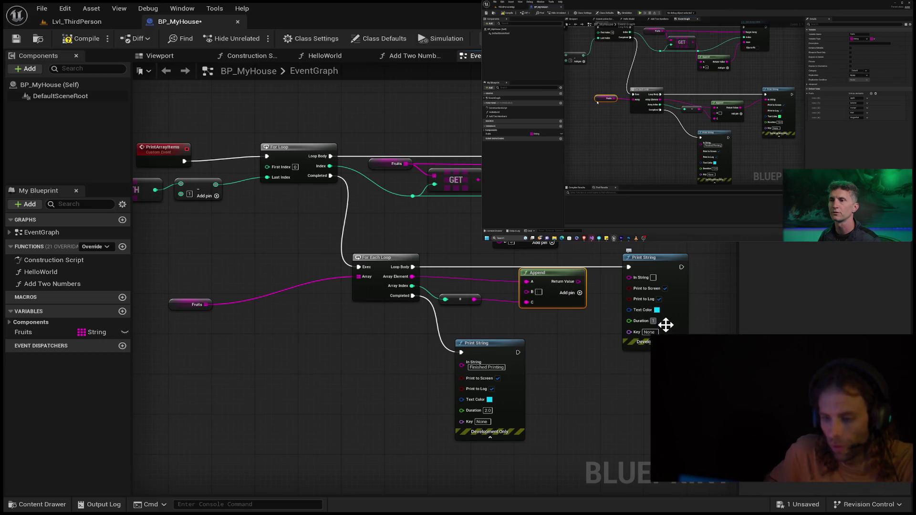
left_click(627, 388)
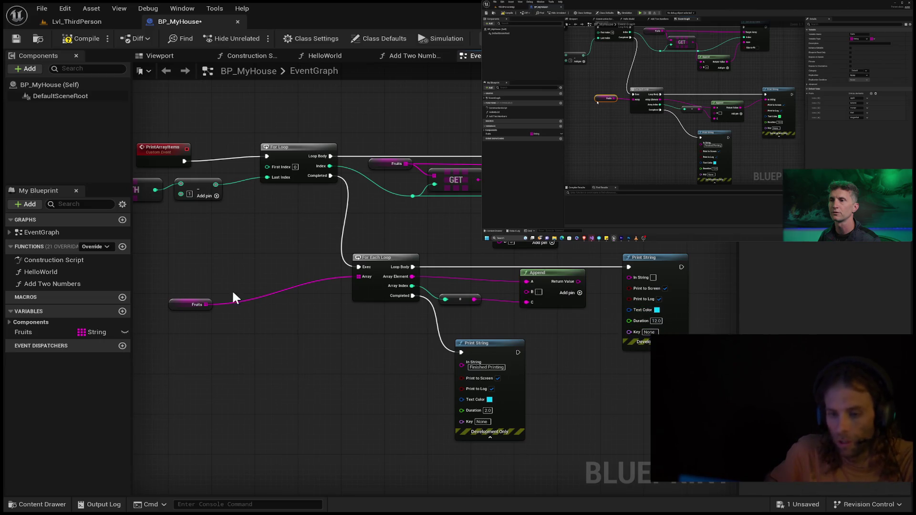
left_click_drag(193, 307, 293, 281)
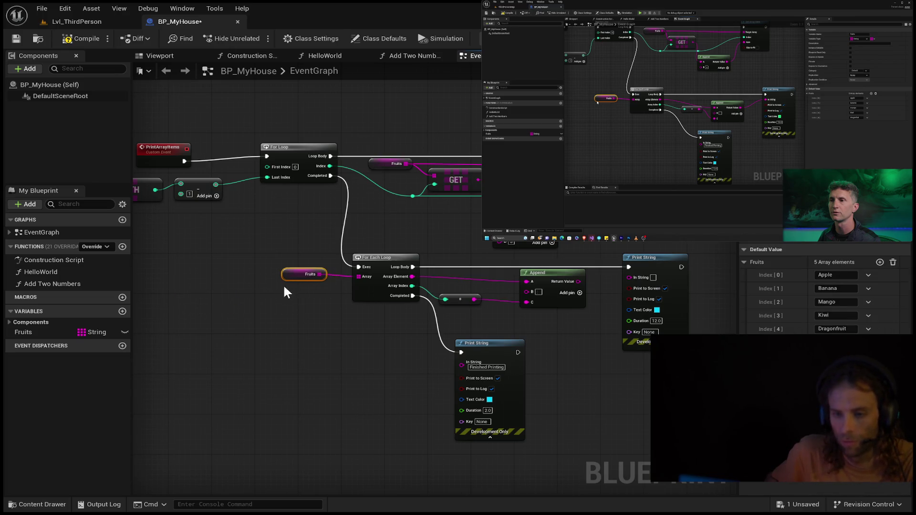
left_click_drag(219, 306, 228, 318)
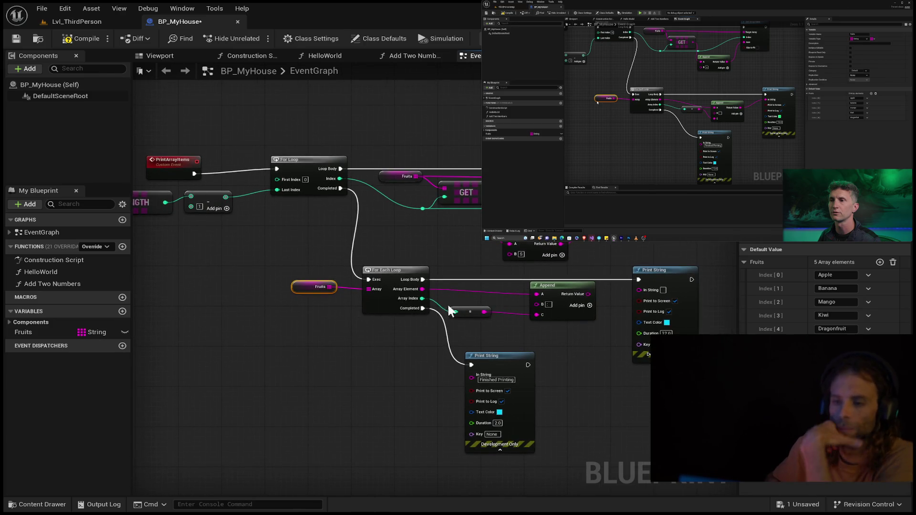